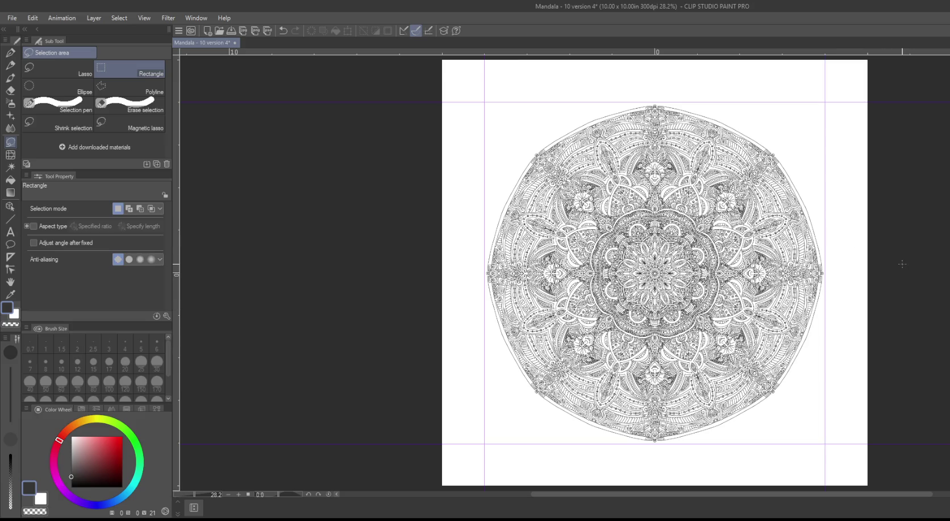
Step: Zoom to 150% on the mandala centre to inspect line details, then fit the page
scroll(775, 293, "up", 2)
scroll(711, 296, "up", 2)
scroll(665, 302, "up", 1)
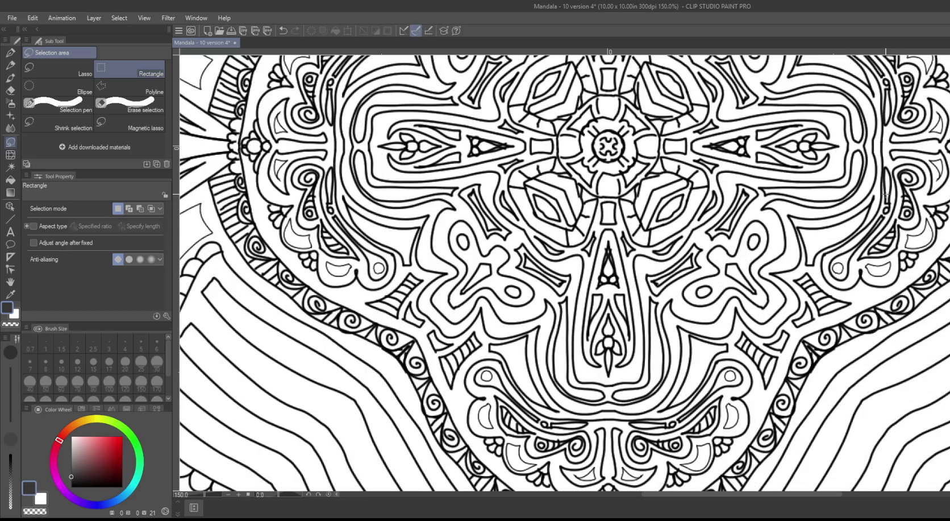
key("ctrl+0")
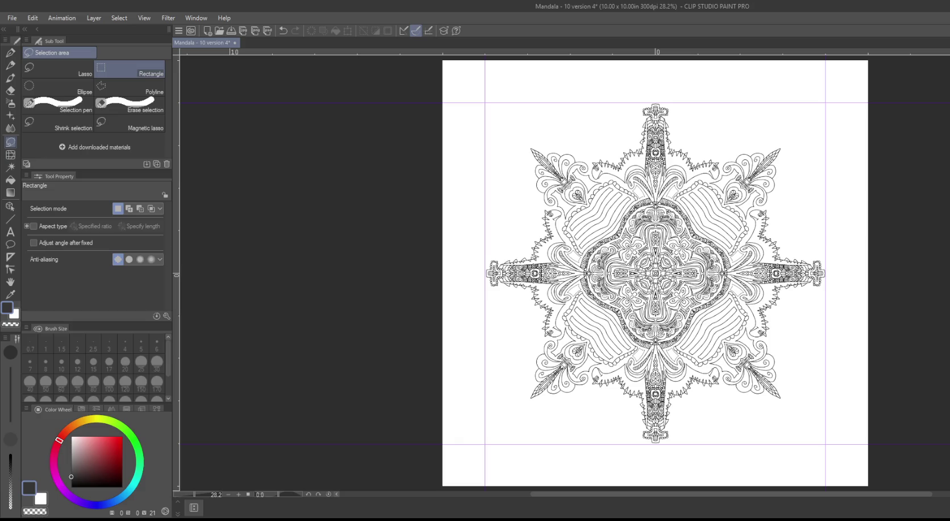
Step: Paste, then undo and redo repeatedly to recall earlier mandala line art with radial guides
key("ctrl+v")
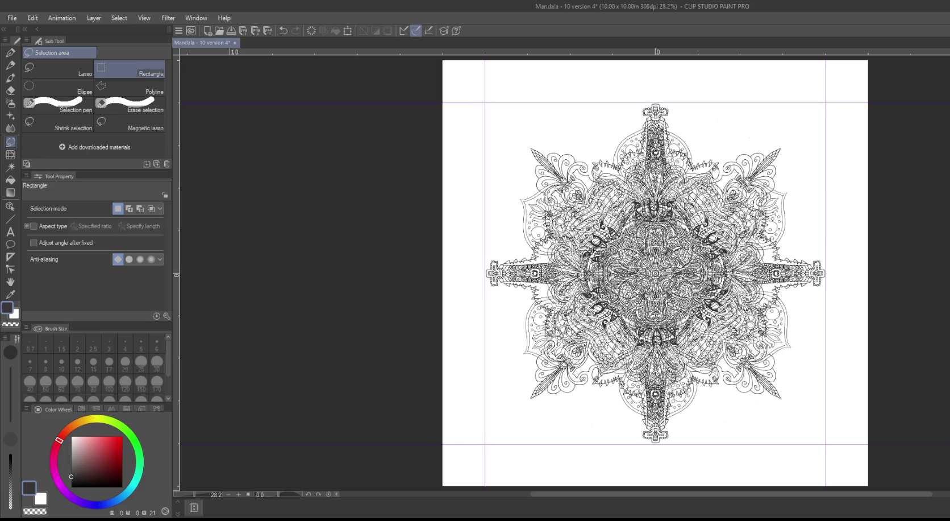
key("ctrl+z")
key("ctrl+z")
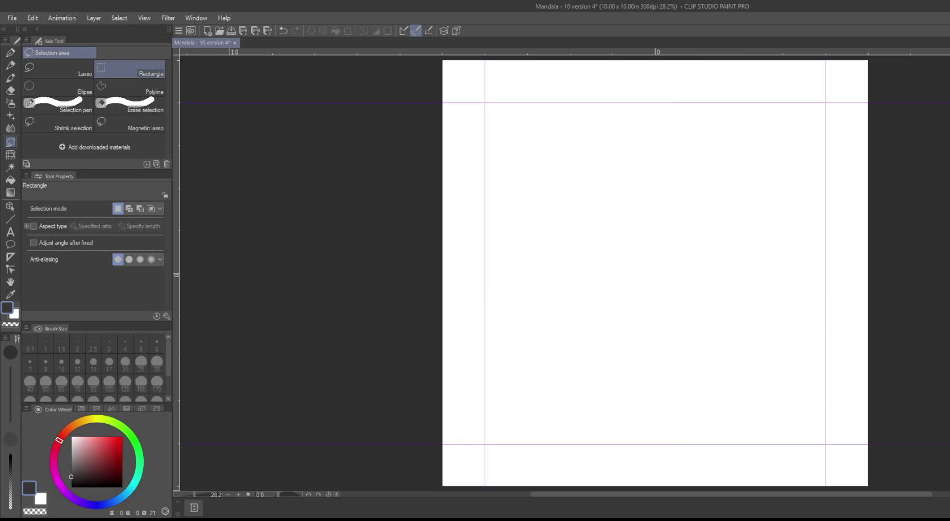
key("ctrl+y")
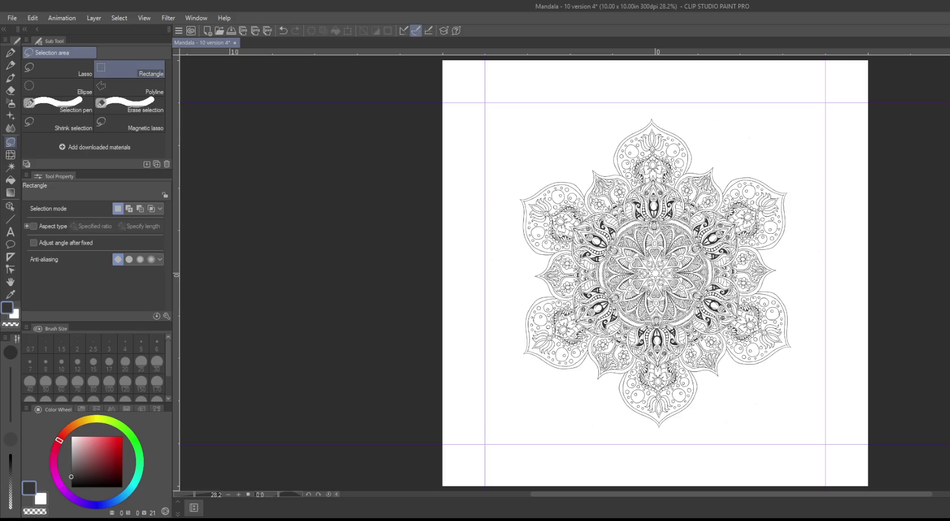
key("ctrl+y")
key("ctrl+y")
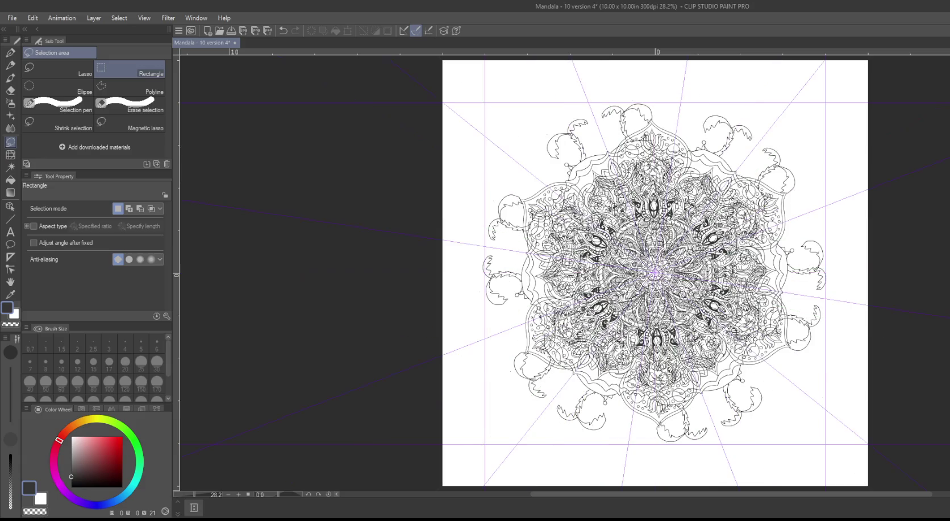
key("ctrl+z")
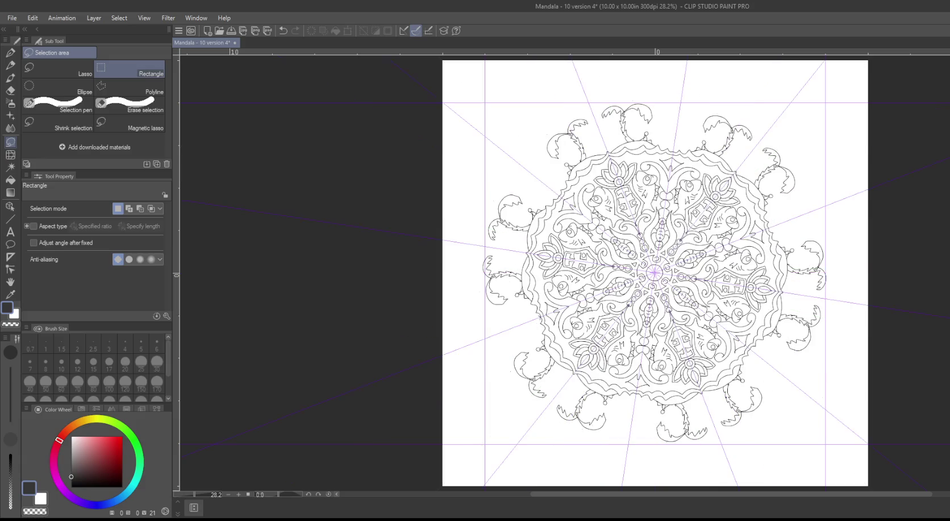
key("ctrl+y")
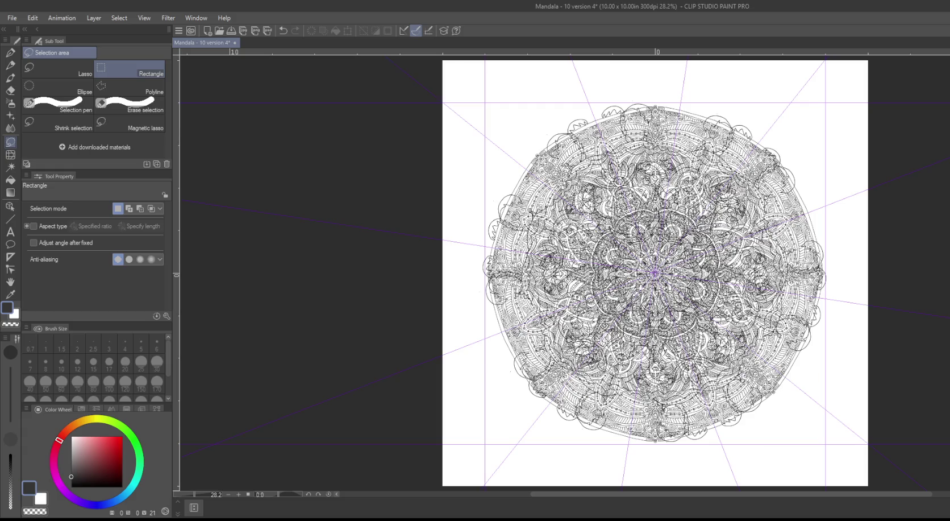
key("ctrl+z")
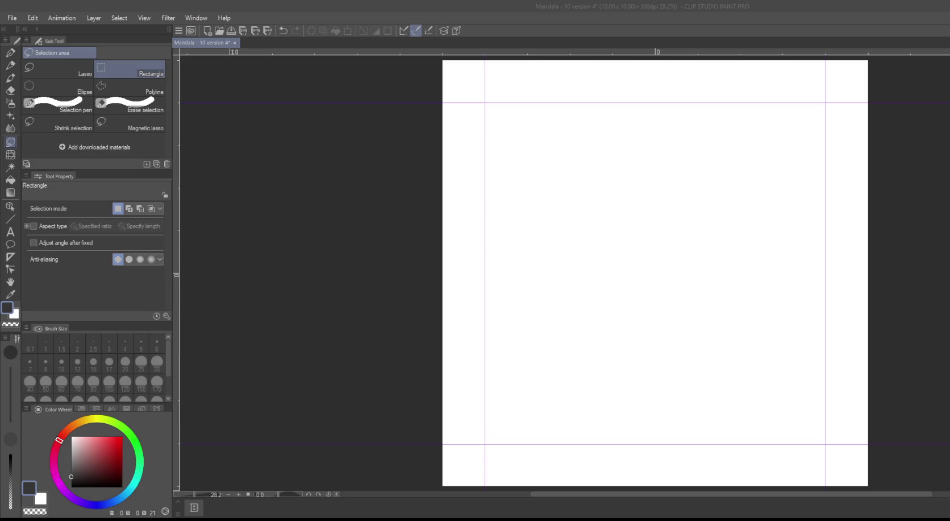
Step: Select the entire blank canvas with Ctrl+A
key("ctrl+a")
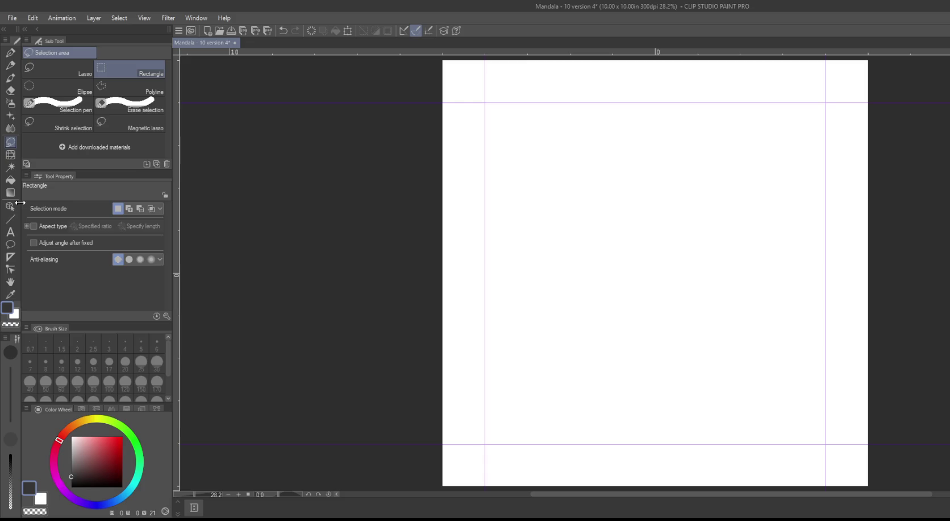
Step: Create a 12-line symmetrical ruler from the page centre, recentre the view, and select the Real G-Pen
left_click(10, 258)
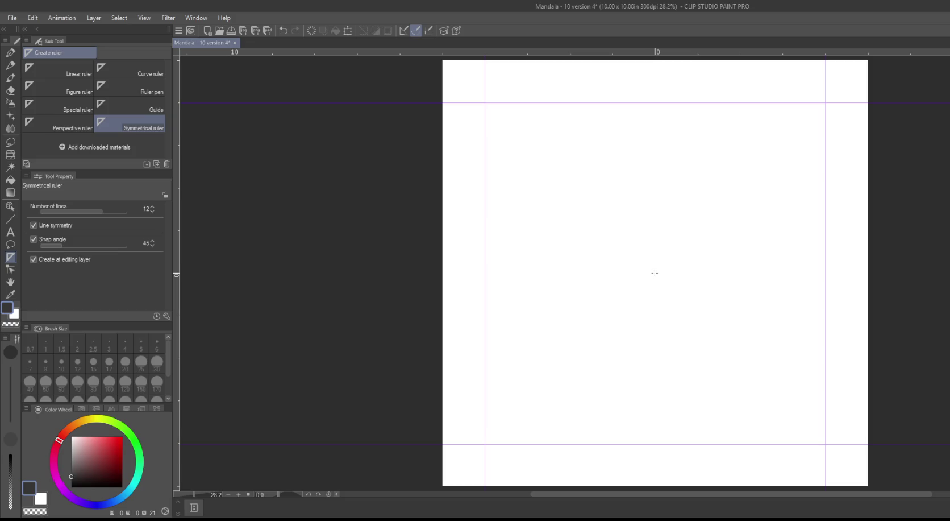
left_click_drag(654, 273, 656, 57)
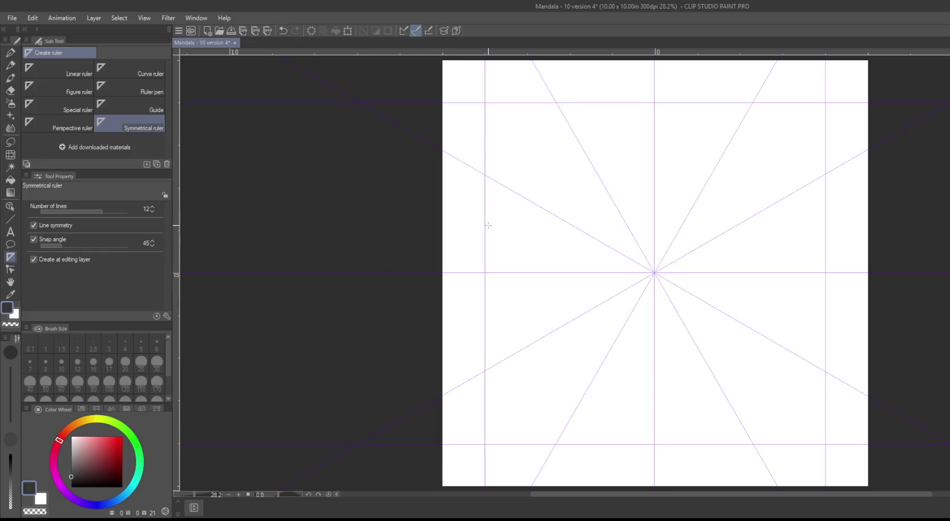
scroll(504, 223, "up", 1)
mouse_move(451, 177)
left_mouse_down()
mouse_move(417, 197)
mouse_move(346, 206)
left_mouse_up()
left_click(10, 51)
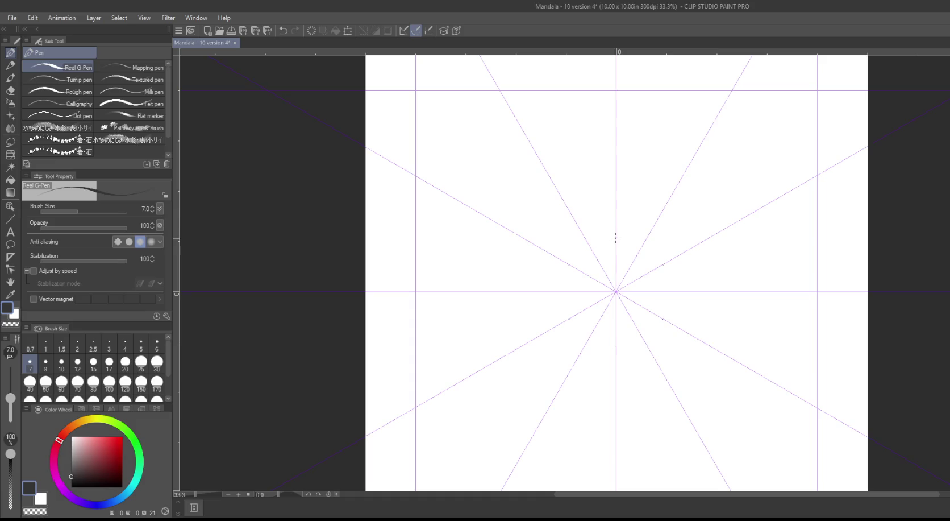
Step: Draw a mirrored wavy star, petals between its points, and a scalloped outer petal ring with tick strokes
left_click_drag(616, 237, 597, 263)
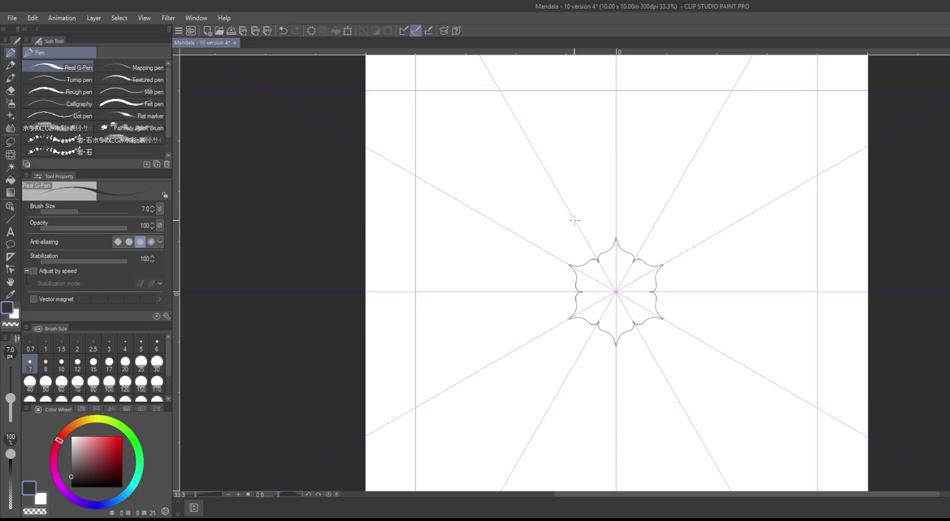
mouse_move(574, 220)
left_mouse_down()
mouse_move(574, 250)
mouse_move(587, 263)
left_mouse_up()
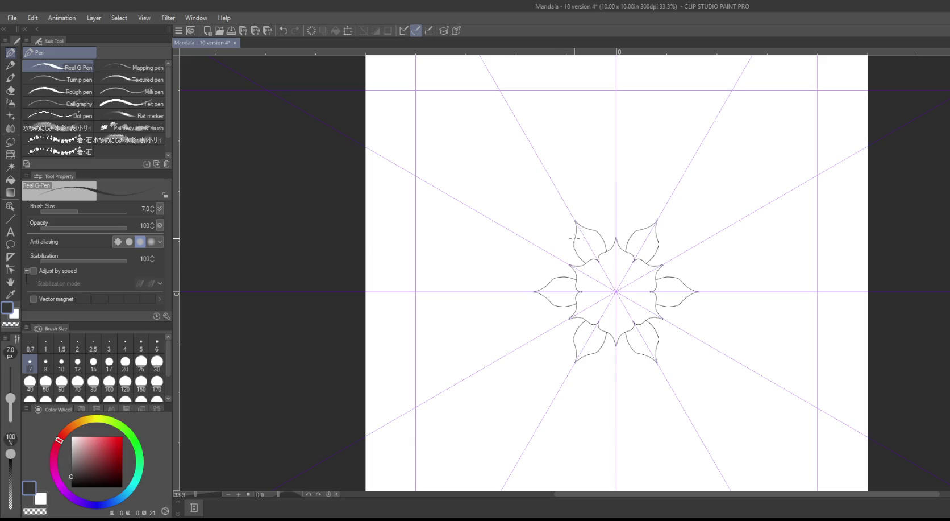
left_click_drag(574, 238, 523, 231)
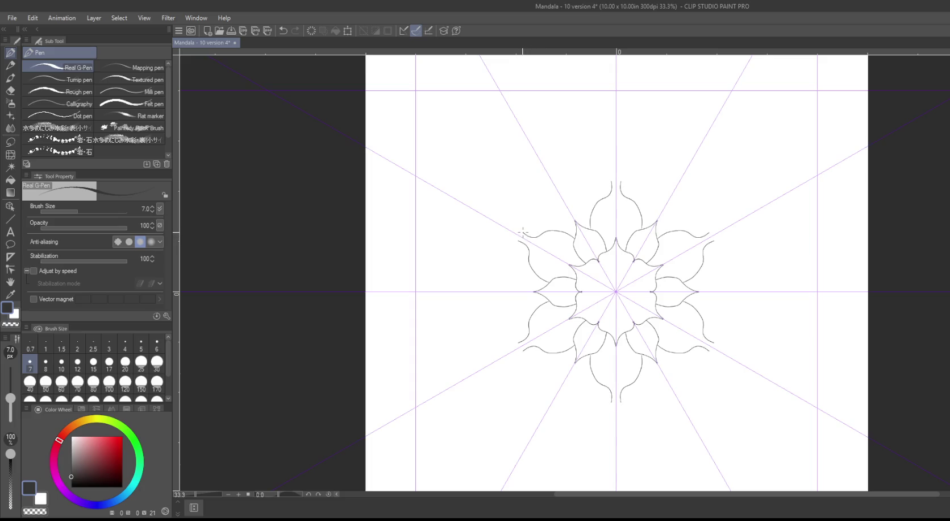
key("ctrl+z")
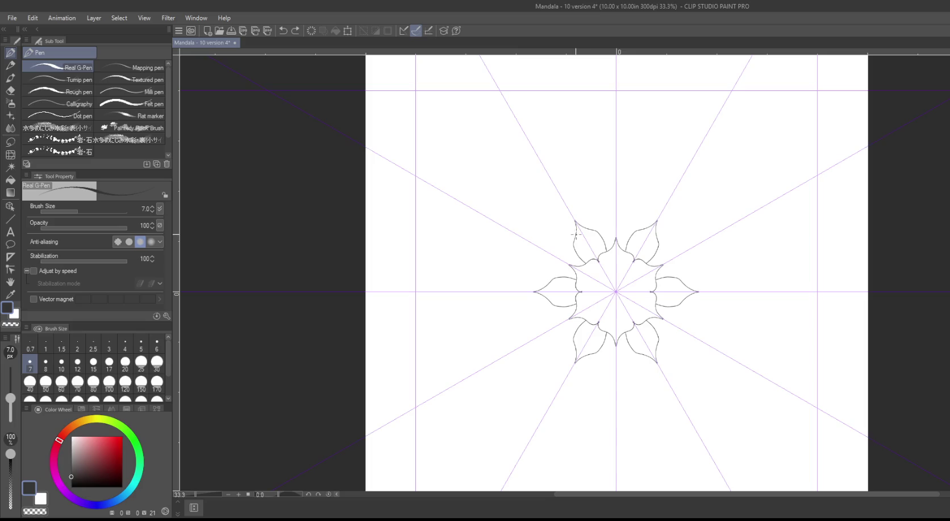
left_click_drag(575, 228, 549, 239)
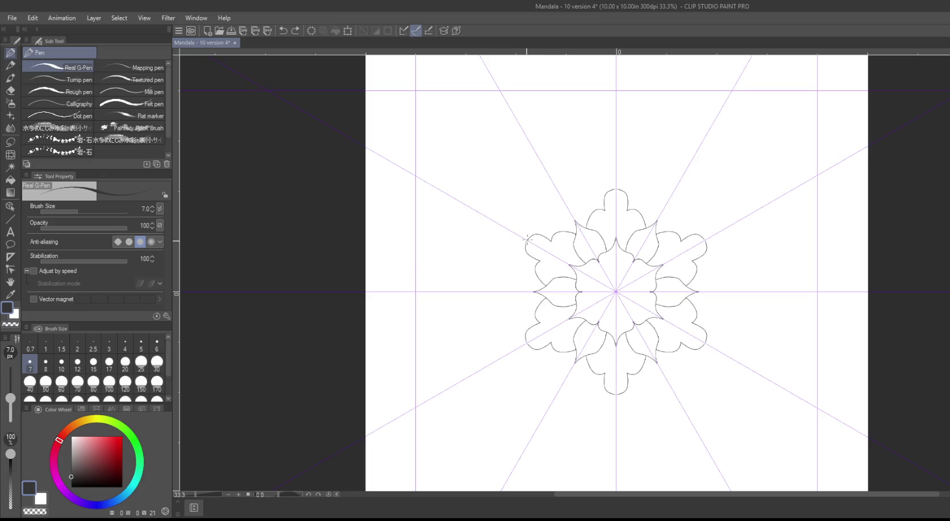
key("ctrl+z")
key("ctrl+z")
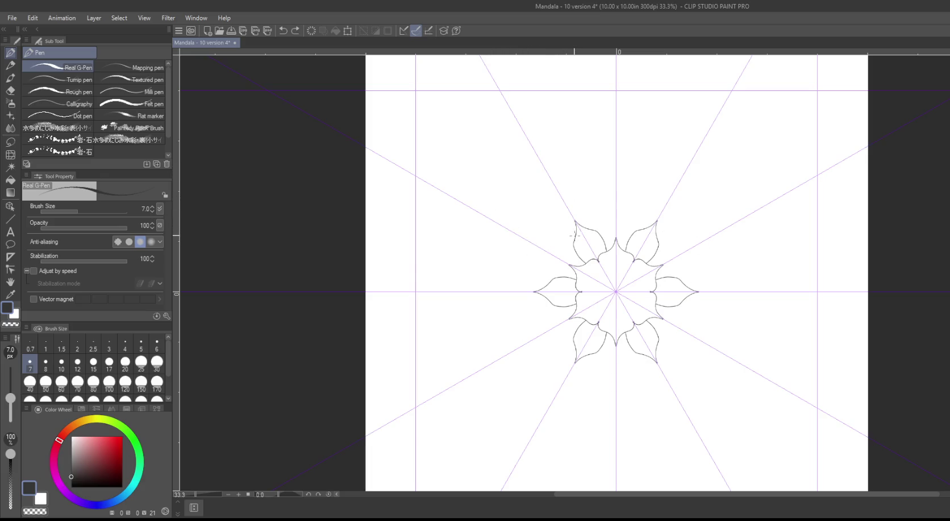
left_click_drag(575, 234, 538, 238)
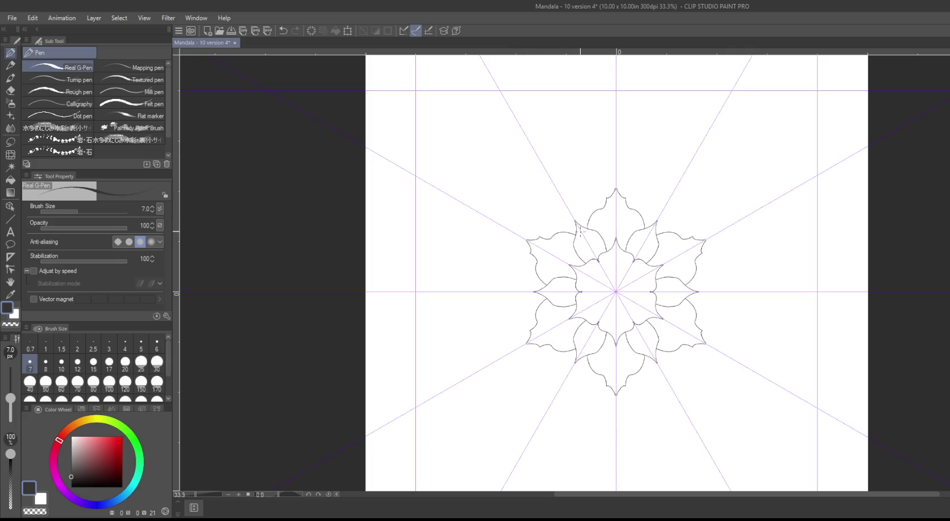
mouse_move(580, 230)
left_mouse_down()
mouse_move(579, 253)
mouse_move(595, 260)
left_mouse_up()
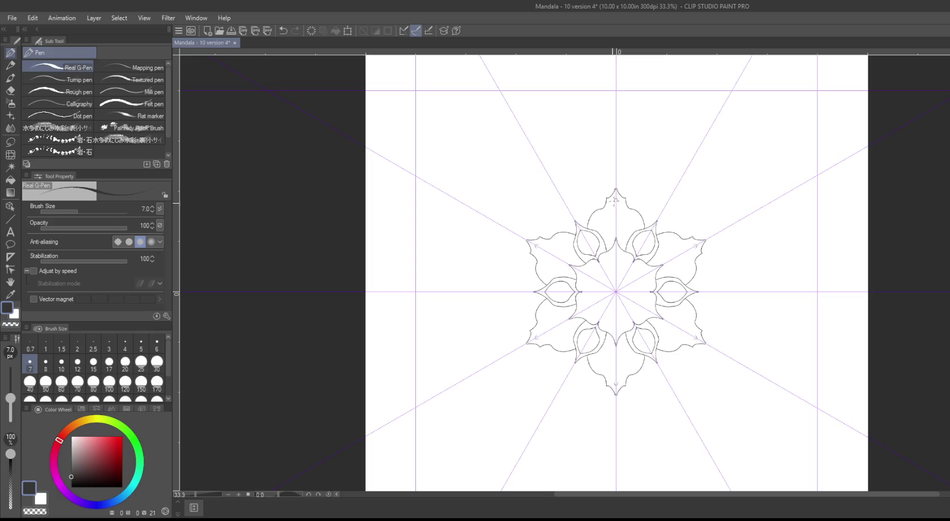
Step: Draw inner outlines in the outer petals and a scalloped ring of teardrop petals at the centre
mouse_move(596, 222)
left_mouse_down()
mouse_move(610, 238)
mouse_move(618, 231)
left_mouse_up()
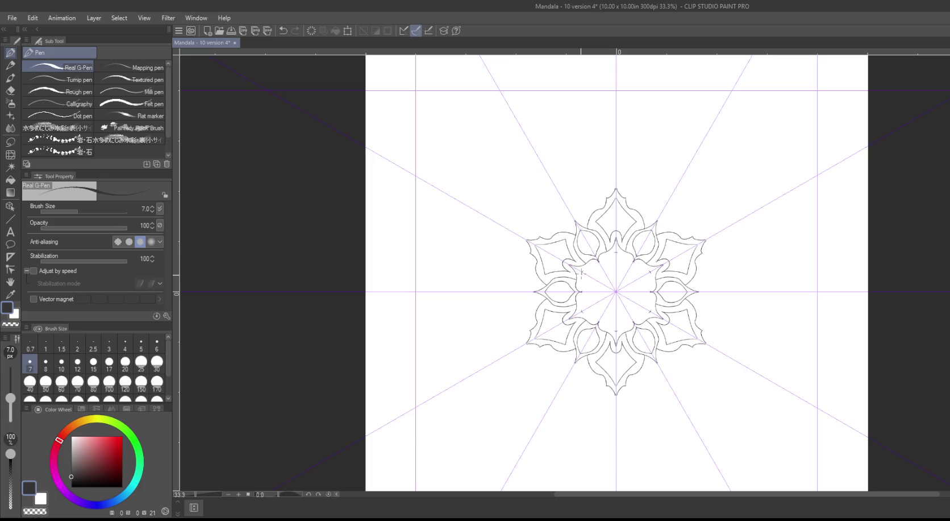
left_click_drag(582, 271, 587, 284)
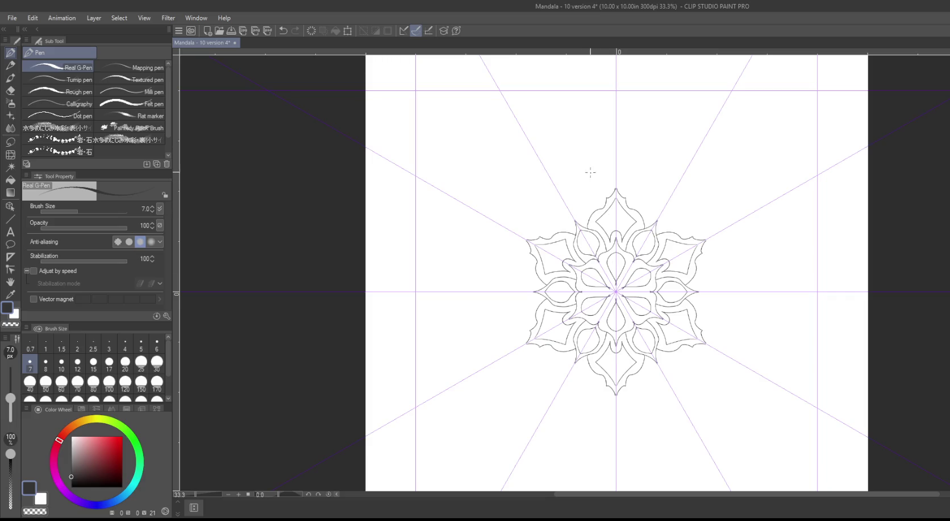
key("ctrl+z")
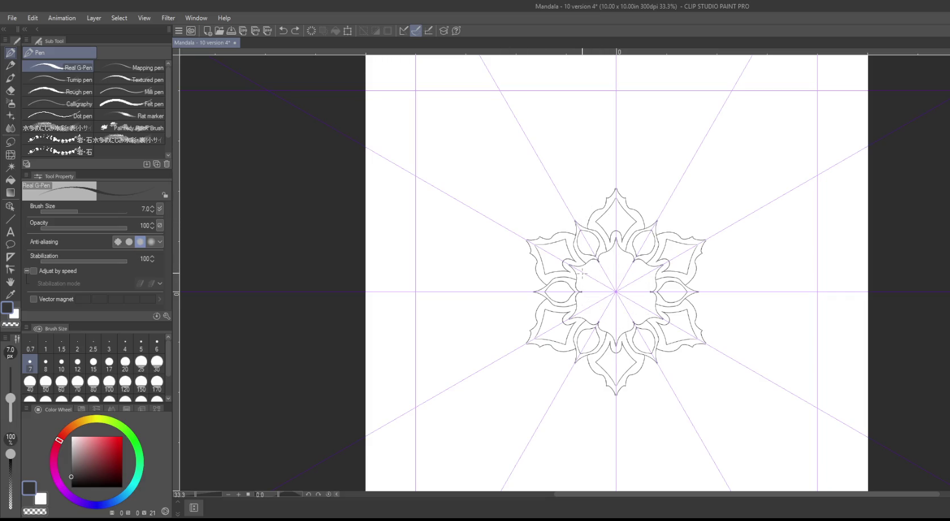
left_click_drag(579, 271, 581, 283)
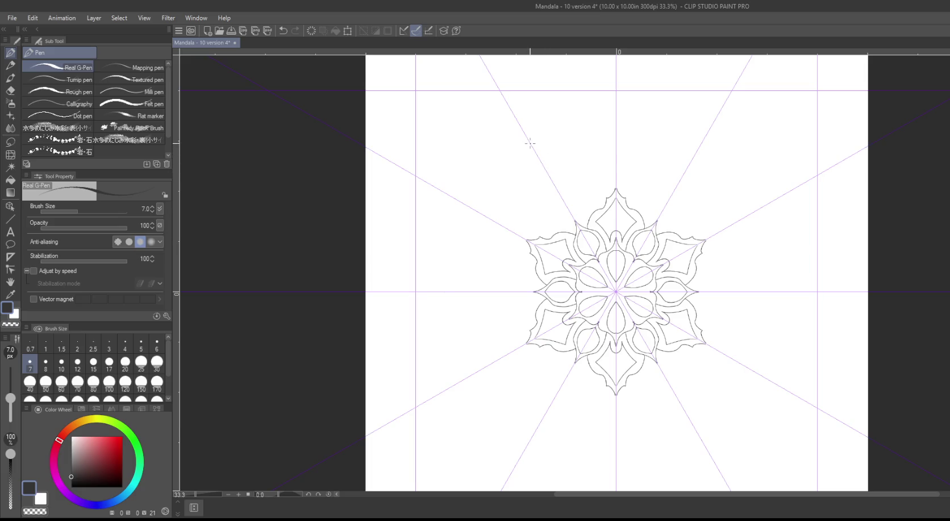
Step: Outline the large pointed outer petals and add curled hooks from their tips and bases
mouse_move(530, 144)
left_mouse_down()
mouse_move(551, 163)
mouse_move(535, 173)
mouse_move(543, 211)
mouse_move(576, 227)
left_mouse_up()
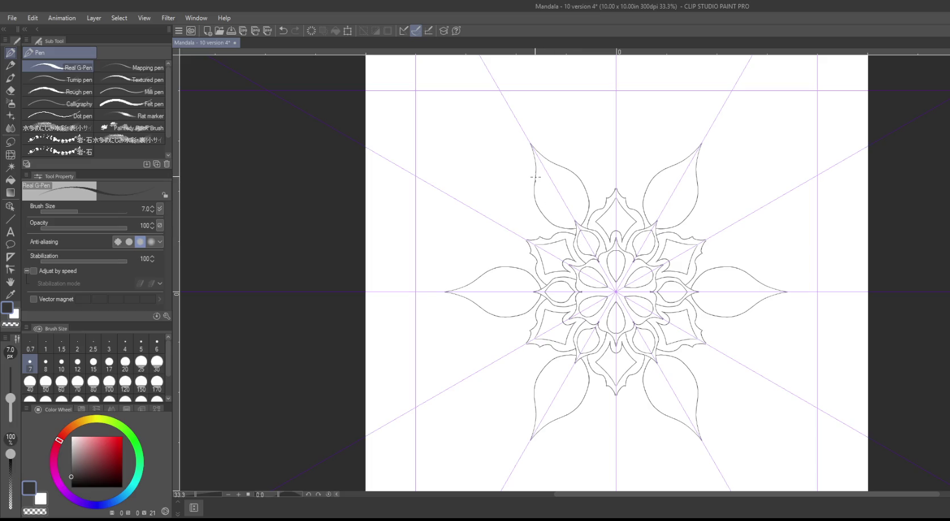
mouse_move(534, 172)
left_mouse_down()
mouse_move(500, 173)
mouse_move(494, 189)
mouse_move(506, 186)
mouse_move(526, 233)
left_mouse_up()
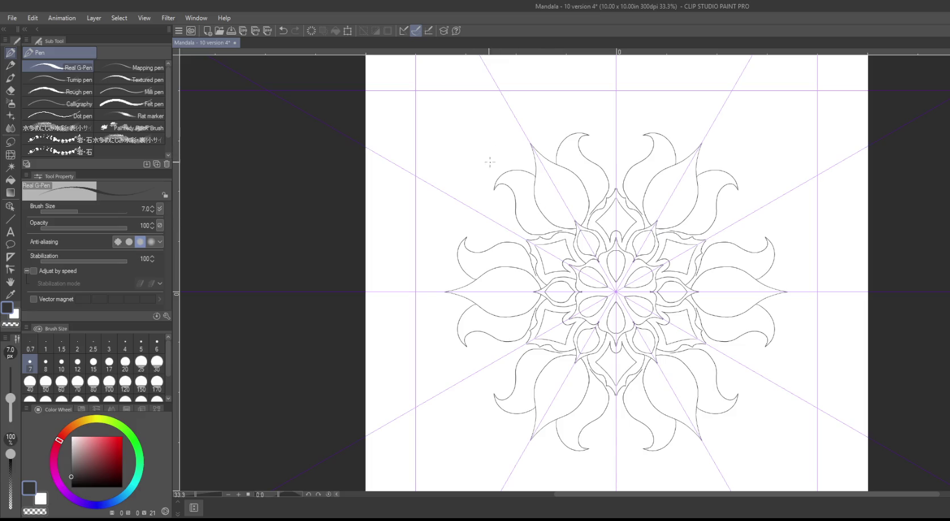
key("ctrl+z")
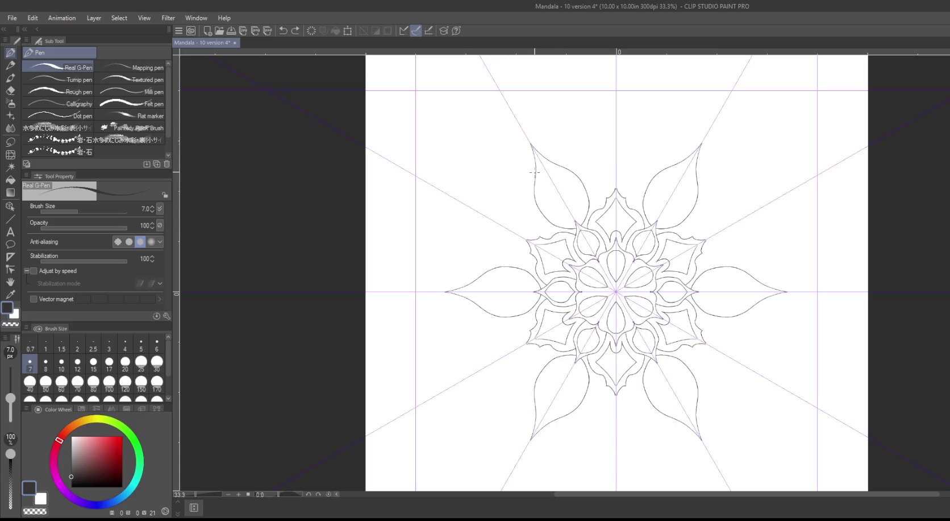
mouse_move(535, 170)
left_mouse_down()
mouse_move(522, 168)
mouse_move(507, 187)
mouse_move(526, 233)
mouse_move(544, 237)
left_mouse_up()
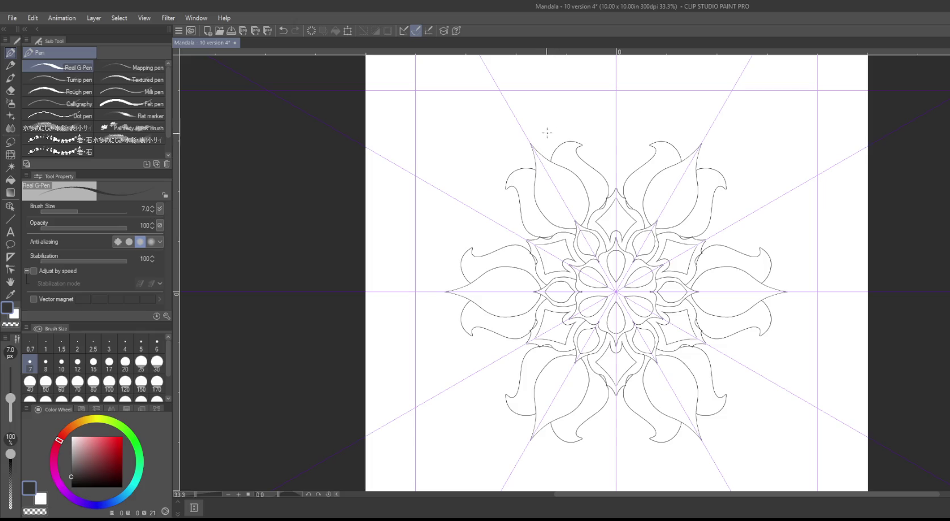
key("ctrl+z")
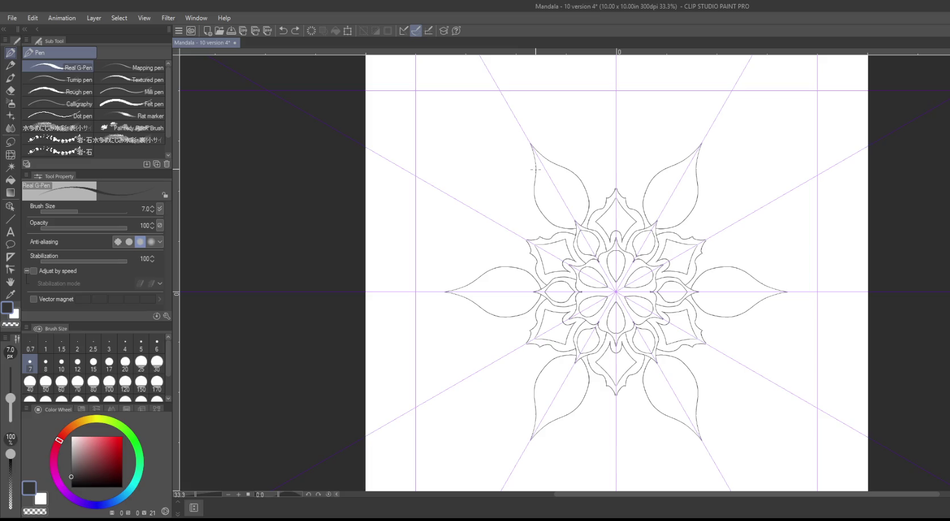
mouse_move(530, 169)
left_mouse_down()
mouse_move(511, 190)
mouse_move(523, 187)
mouse_move(526, 226)
mouse_move(550, 232)
left_mouse_up()
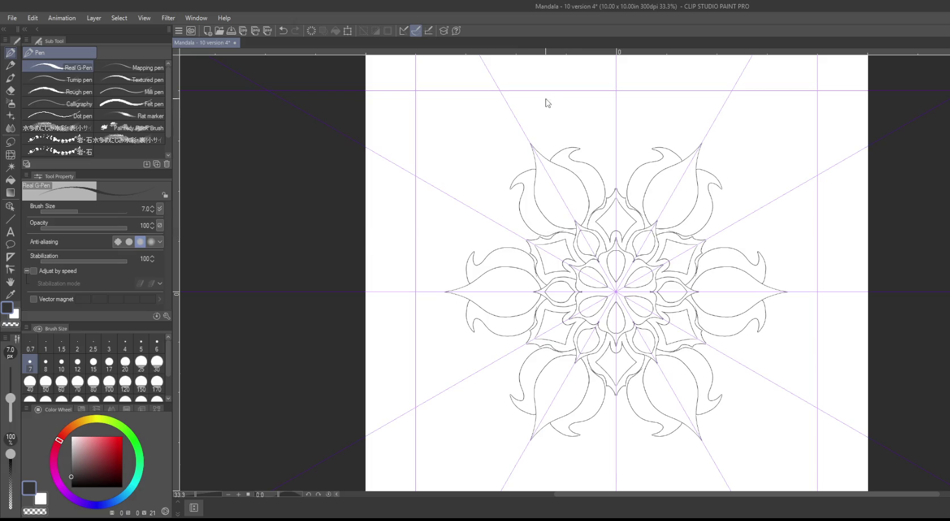
key("ctrl+z")
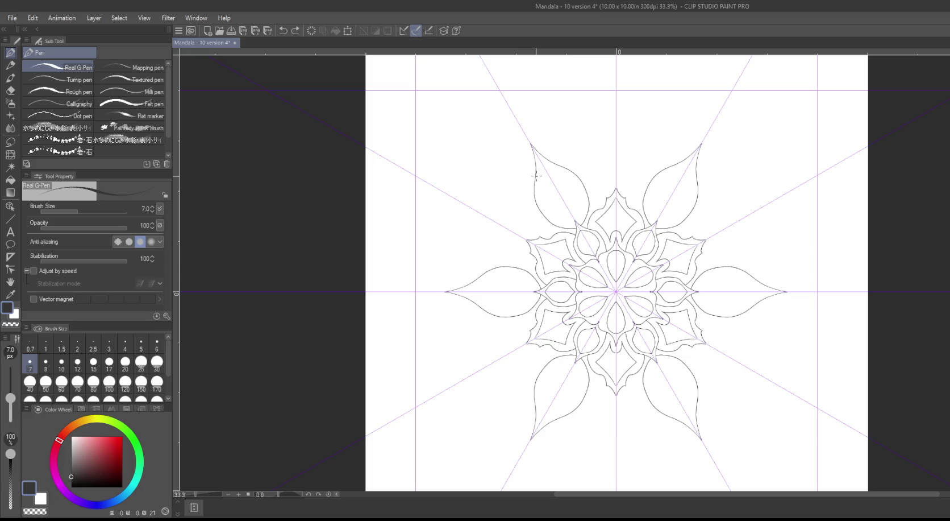
mouse_move(536, 175)
left_mouse_down()
mouse_move(515, 171)
mouse_move(502, 187)
mouse_move(542, 232)
mouse_move(566, 225)
left_mouse_up()
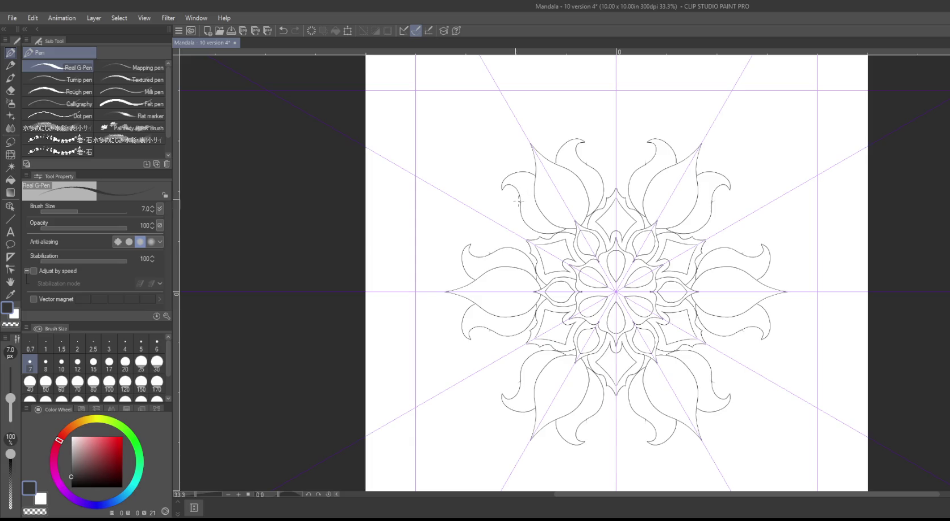
Step: Draw a mirrored curled leaf on the side of the left outer petal
mouse_move(518, 200)
left_mouse_down()
mouse_move(491, 212)
mouse_move(518, 237)
mouse_move(531, 235)
left_mouse_up()
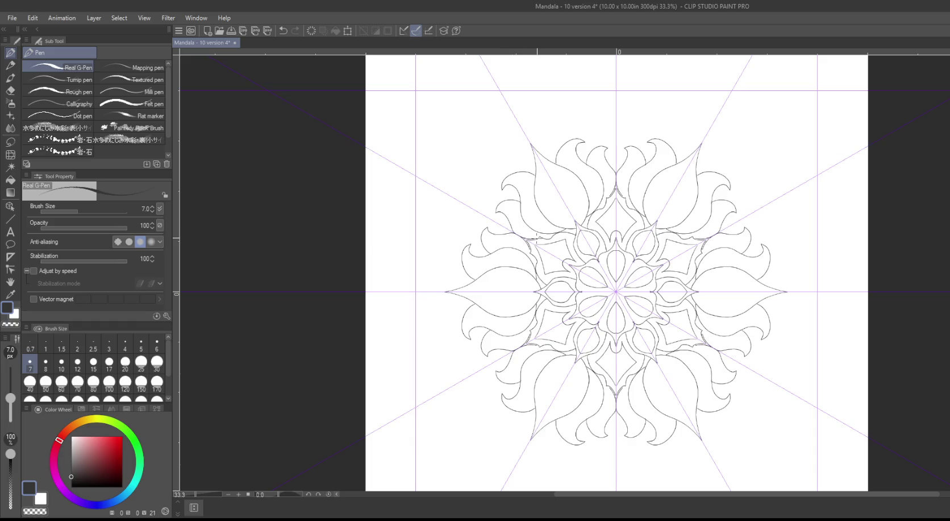
key("ctrl+z")
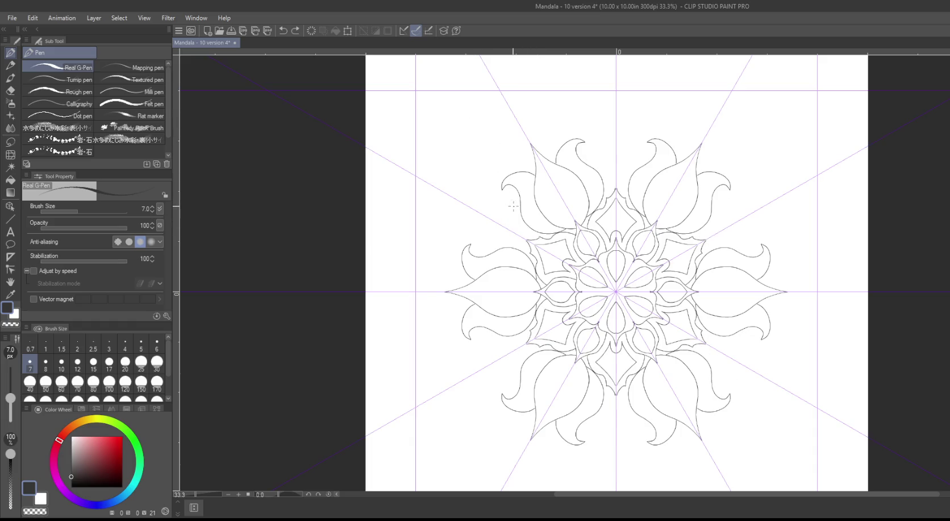
mouse_move(518, 202)
left_mouse_down()
mouse_move(503, 199)
mouse_move(493, 213)
mouse_move(506, 212)
mouse_move(516, 236)
mouse_move(531, 235)
left_mouse_up()
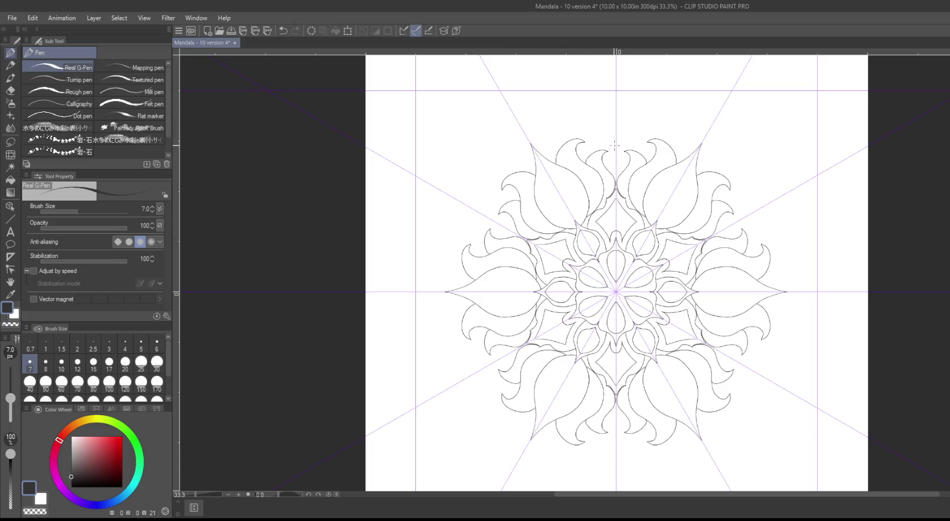
Step: Draw a small mirrored heart between the top outer petals, then shift the view down and right
left_click_drag(616, 149, 614, 146)
key("ctrl+z")
left_click_drag(617, 140, 609, 151)
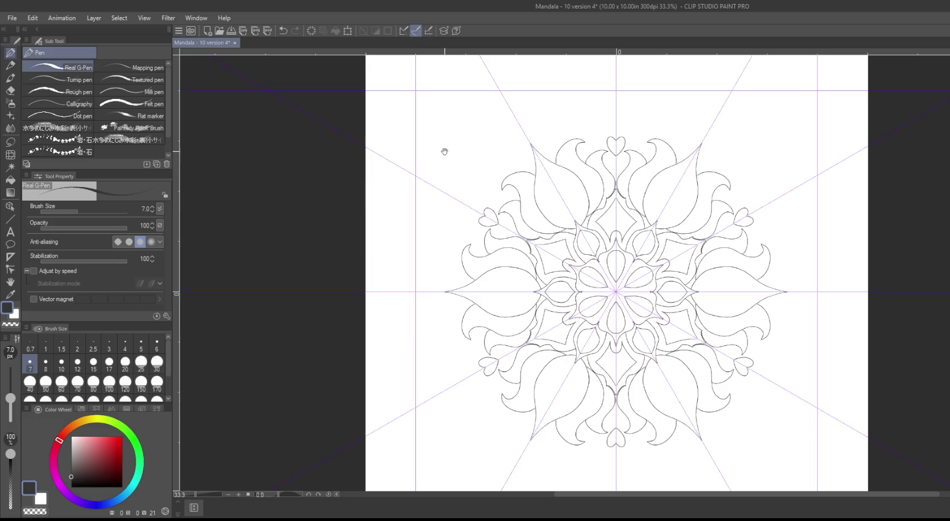
mouse_move(445, 150)
left_mouse_down()
mouse_move(479, 146)
mouse_move(449, 170)
left_mouse_up()
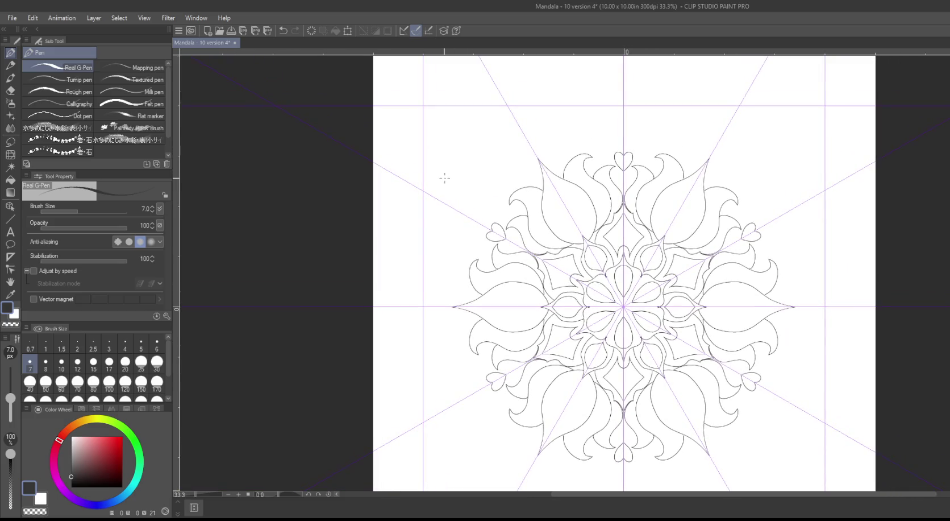
Step: At 66.7% zoom, draw small circles under the hearts and inner tulip petal outlines, then choose Control point correction
scroll(446, 177, "up", 2)
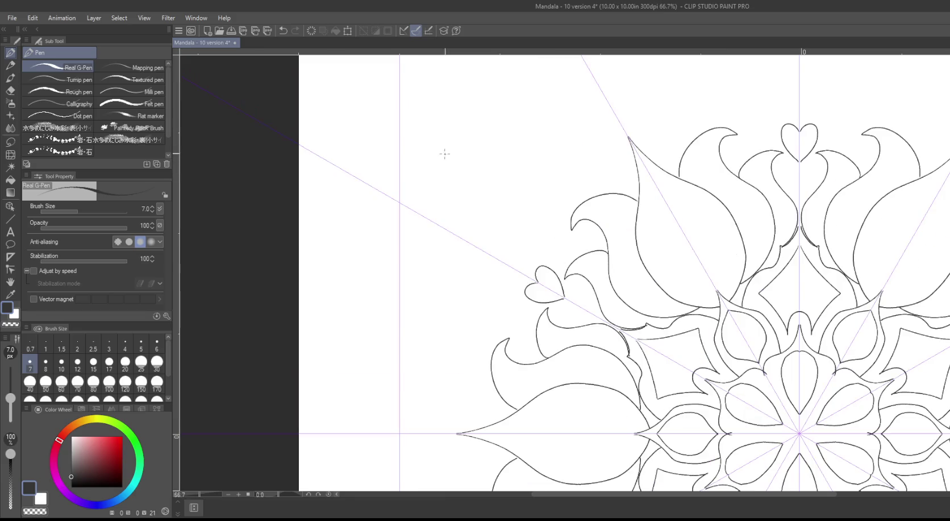
scroll(604, 210, "right", 4)
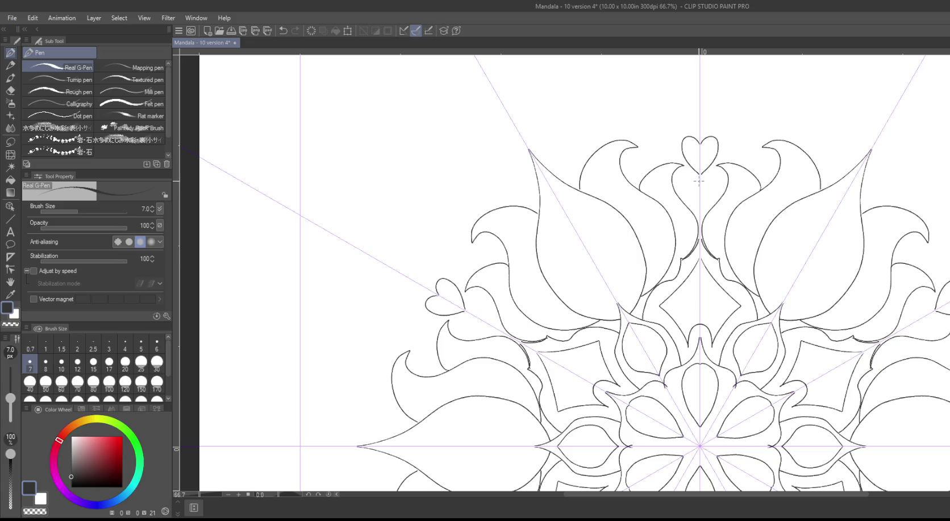
left_click_drag(699, 181, 699, 197)
mouse_move(542, 174)
left_mouse_down()
mouse_move(557, 267)
mouse_move(572, 297)
mouse_move(604, 311)
mouse_move(618, 303)
left_mouse_up()
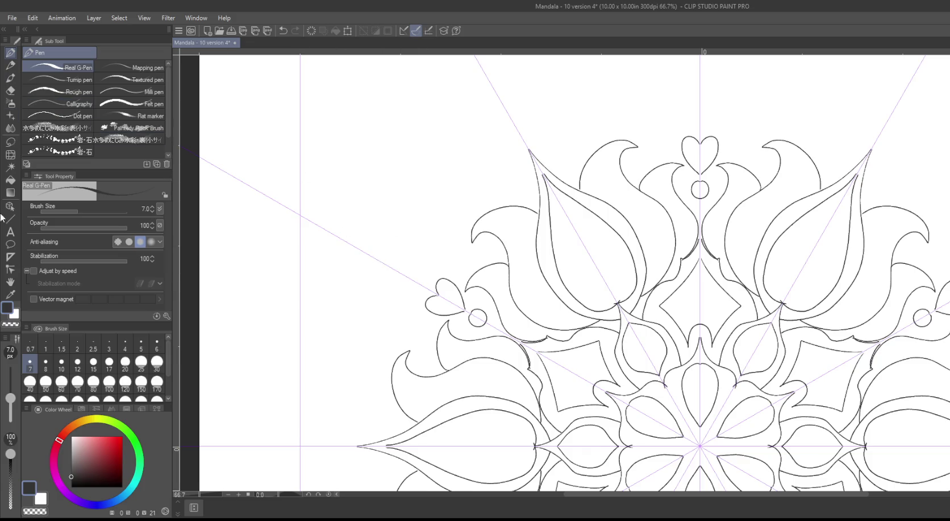
left_click(10, 269)
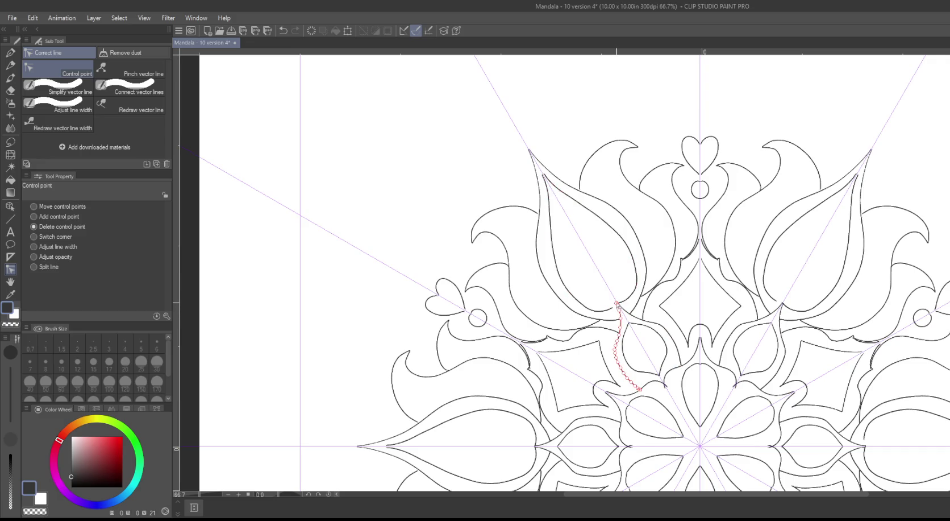
Step: Undo the last edit, zoom to 200%, and delete stray control points at curve junctions, removing the end curl
key("ctrl+z")
left_click_drag(352, 195, 325, 126)
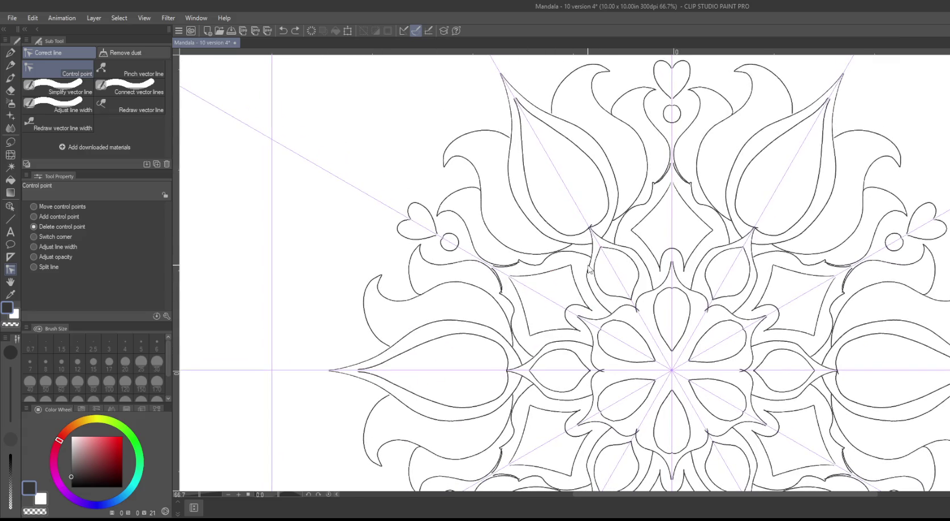
scroll(589, 274, "up", 5)
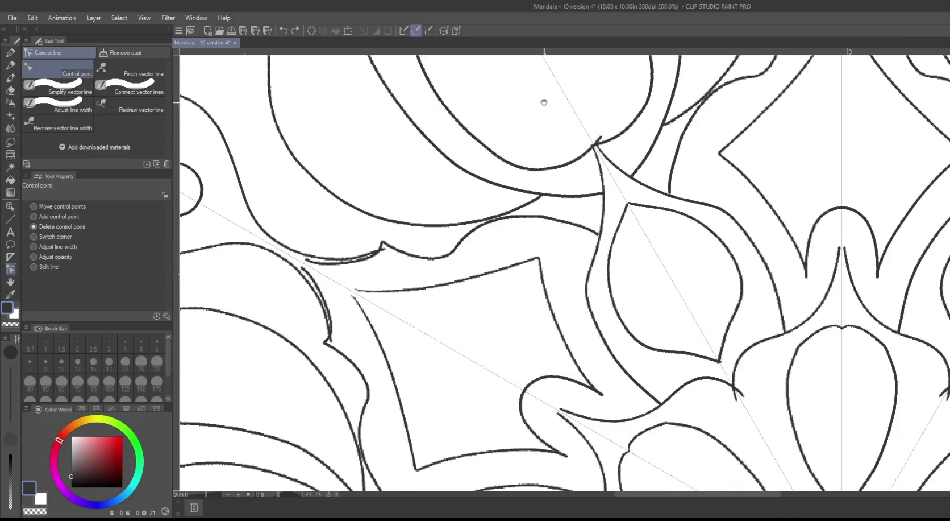
left_click_drag(543, 113, 570, 176)
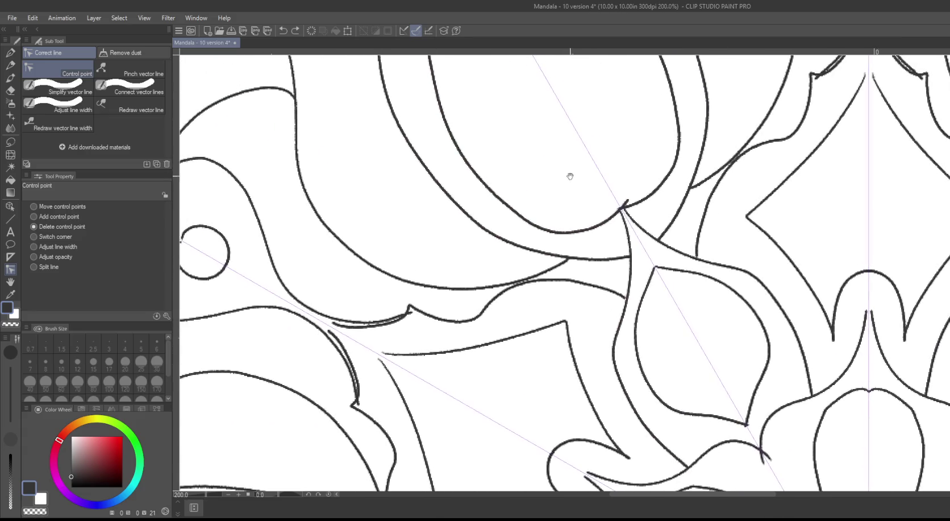
left_click(628, 203)
scroll(553, 138, "down", 4)
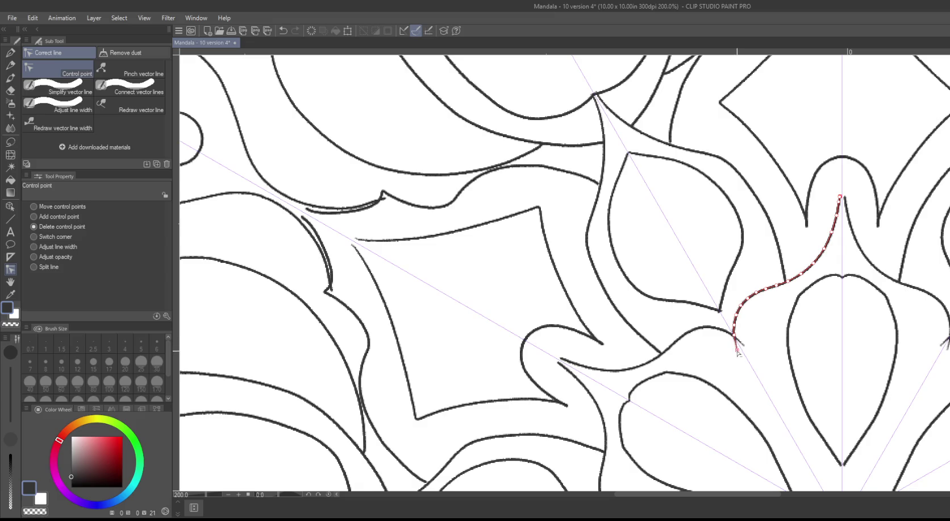
left_click(737, 348)
left_click_drag(747, 342, 842, 302)
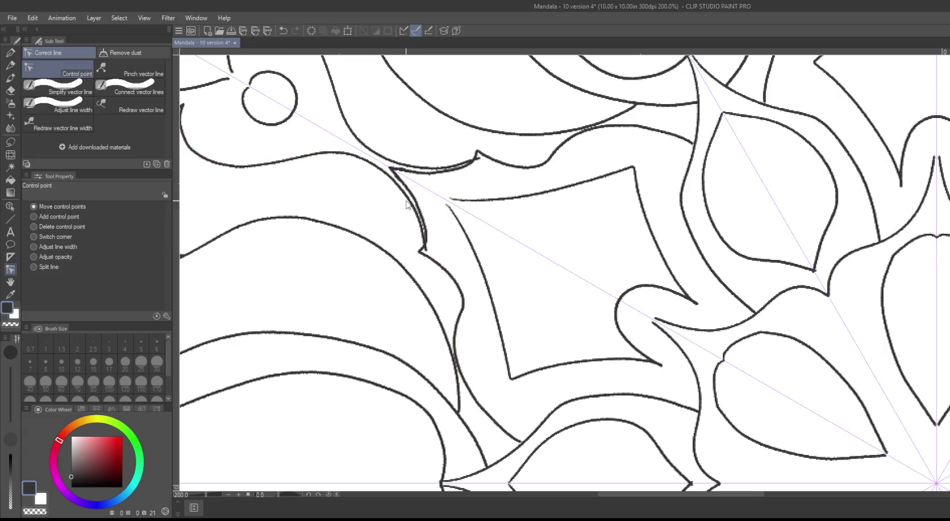
scroll(399, 174, "up", 3)
Step: Set line correction to Delete control point and remove the stray point on the doubled line
scroll(399, 174, "up", 2)
scroll(280, 240, "up", 2)
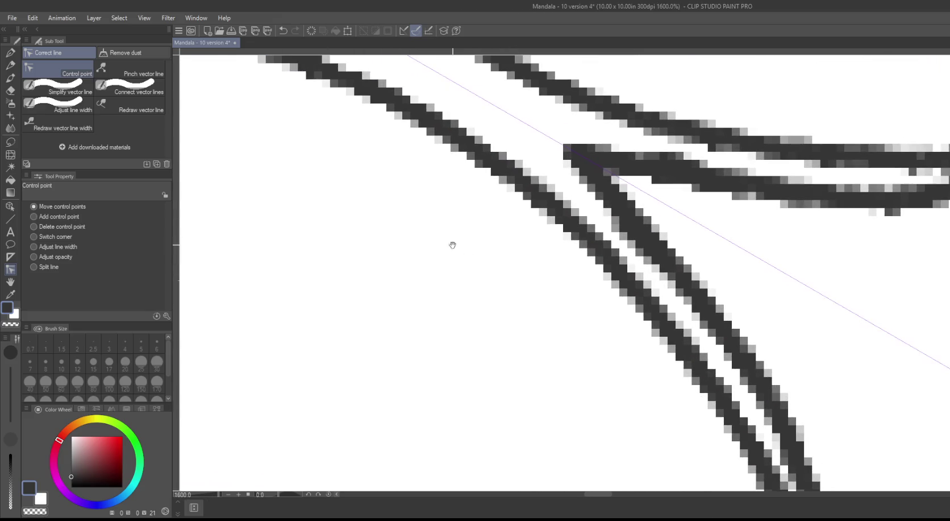
left_click(34, 226)
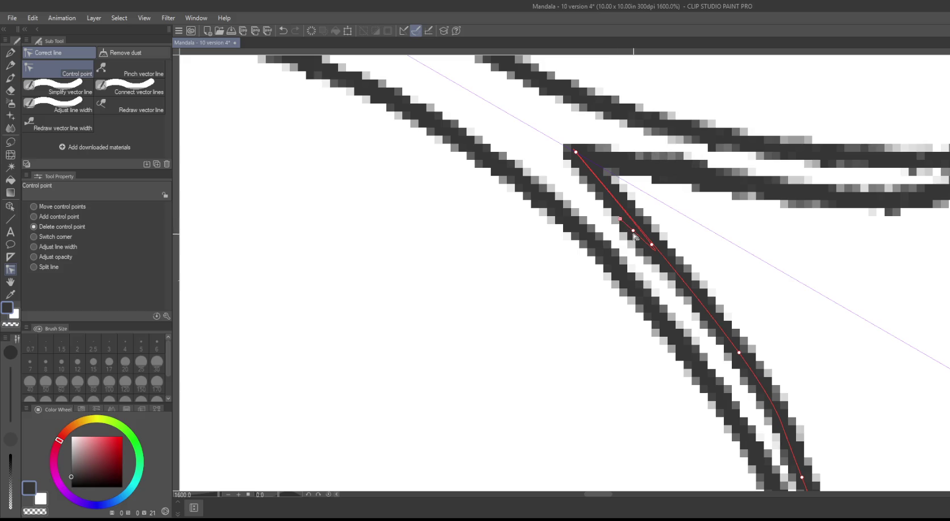
left_click(634, 230)
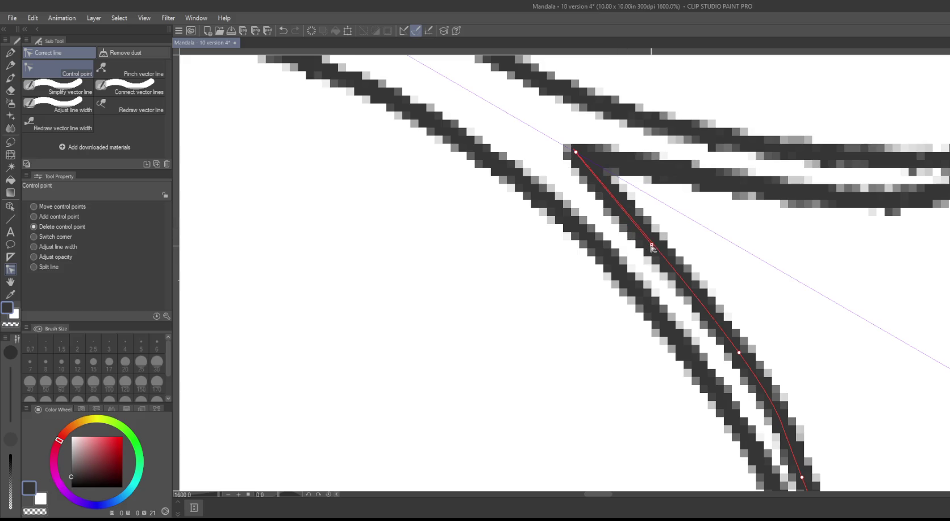
Step: Delete the overshooting end points of another line at a junction, then fit the page
scroll(478, 308, "down", 2)
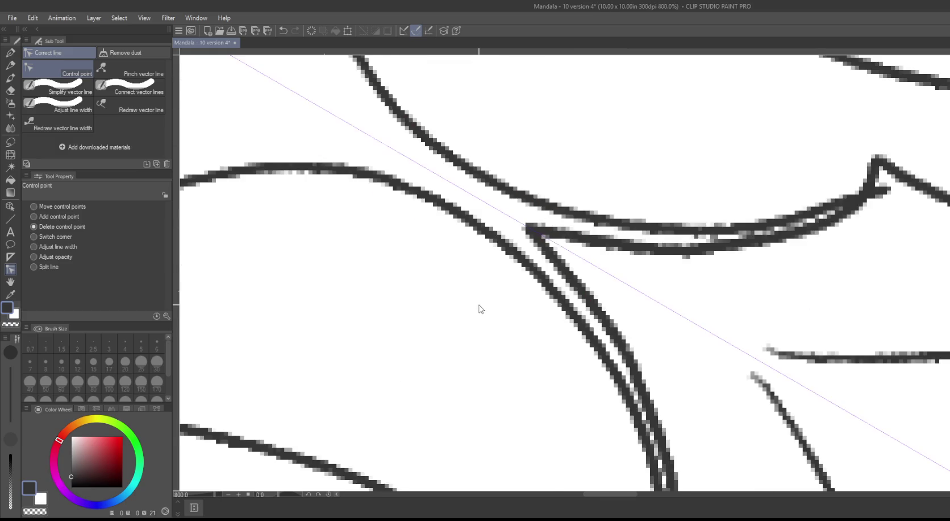
scroll(479, 308, "down", 2)
scroll(503, 248, "up", 1)
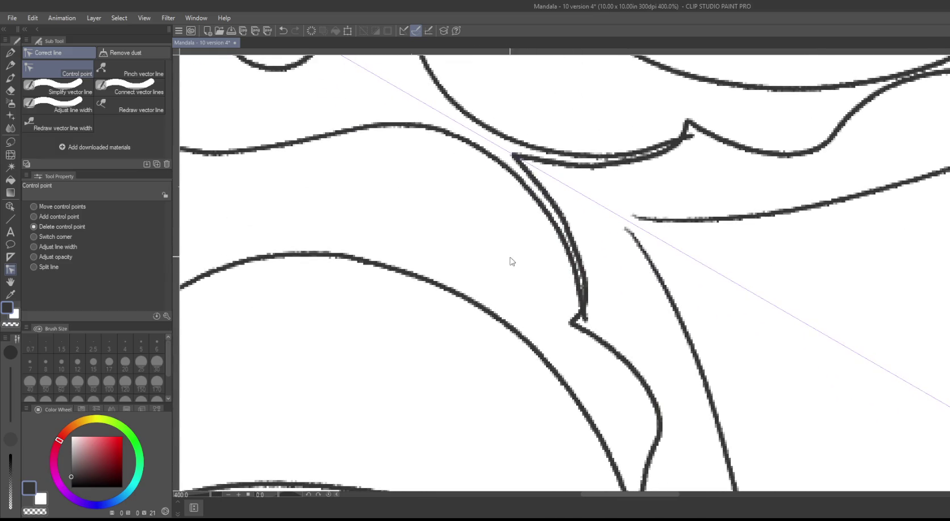
scroll(511, 261, "up", 1)
scroll(520, 272, "up", 1)
scroll(486, 187, "up", 1)
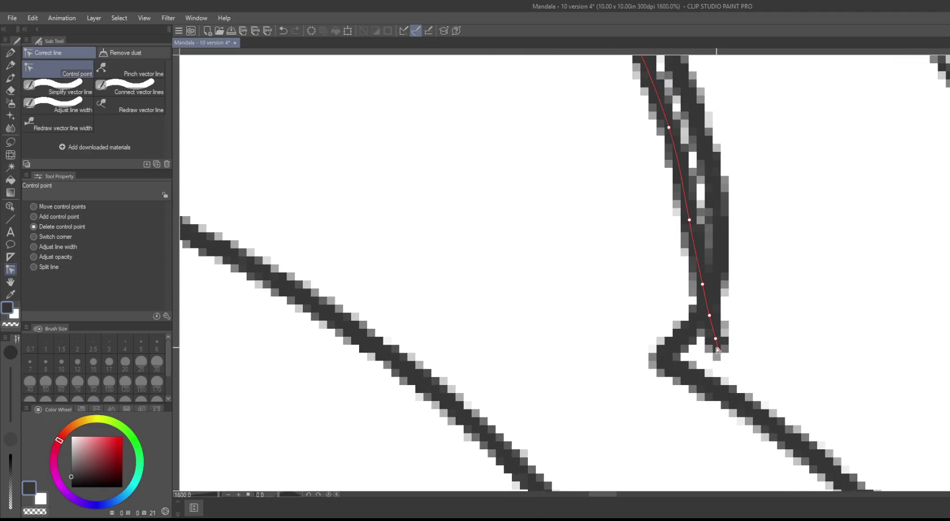
left_click(716, 343)
left_click(718, 351)
left_click(710, 315)
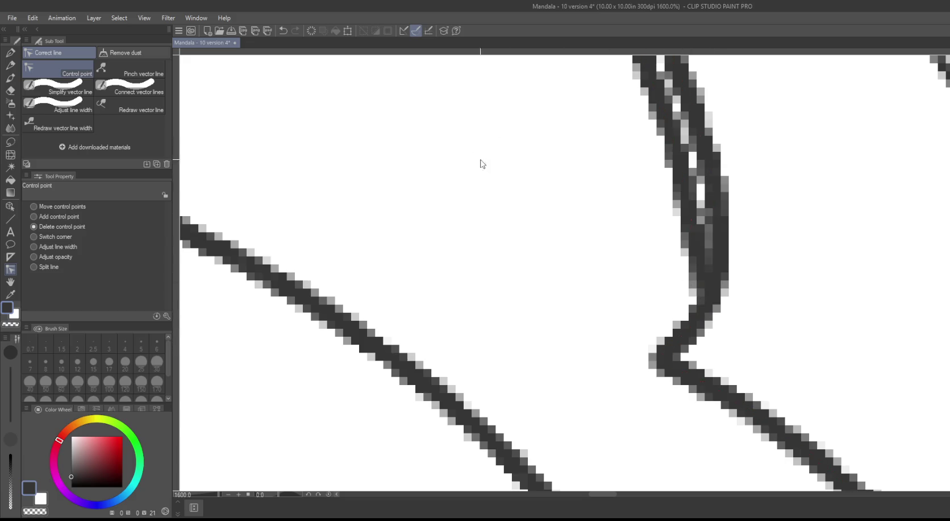
mouse_move(500, 182)
left_mouse_down()
mouse_move(538, 216)
mouse_move(564, 295)
left_mouse_up()
key("ctrl+0")
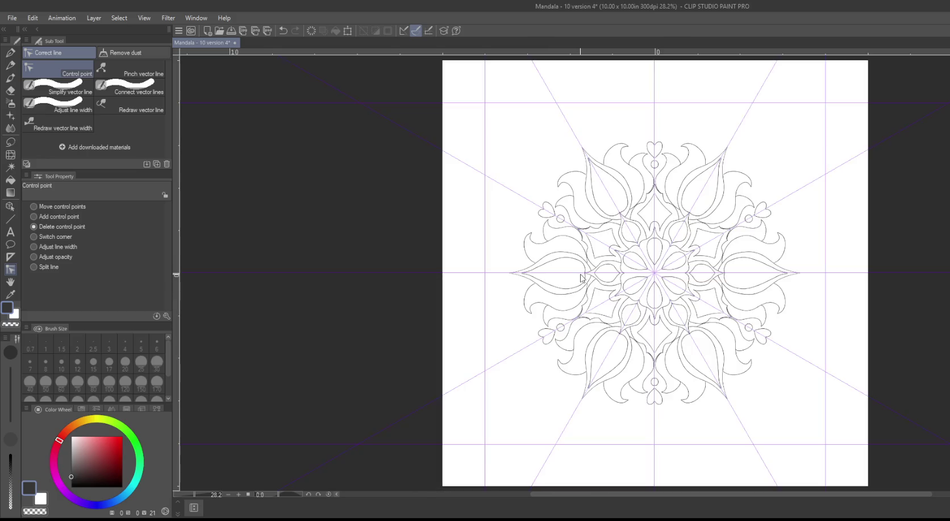
Step: Zoom in and drag the petal curve's upper end onto the short horizontal line
scroll(441, 157, "up", 3)
scroll(423, 190, "up", 3)
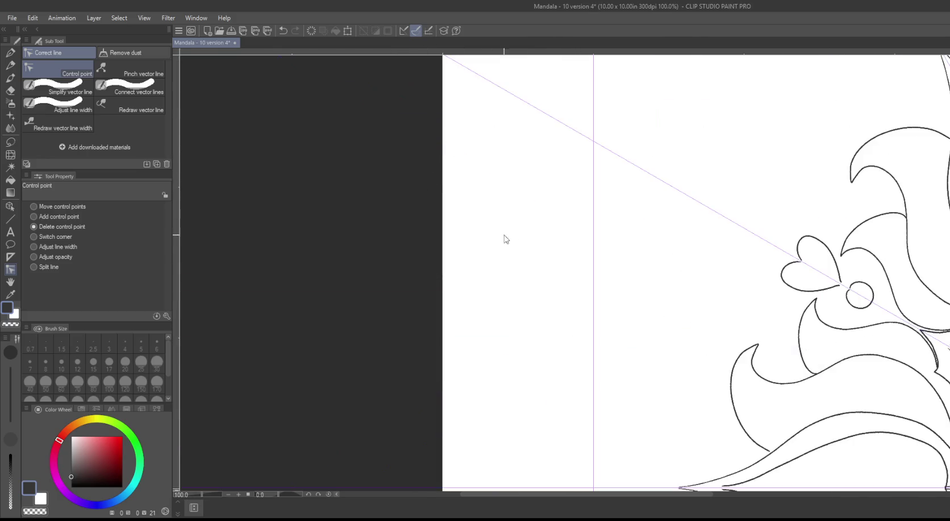
scroll(472, 166, "up", 3)
scroll(478, 180, "up", 1)
scroll(333, 127, "up", 1)
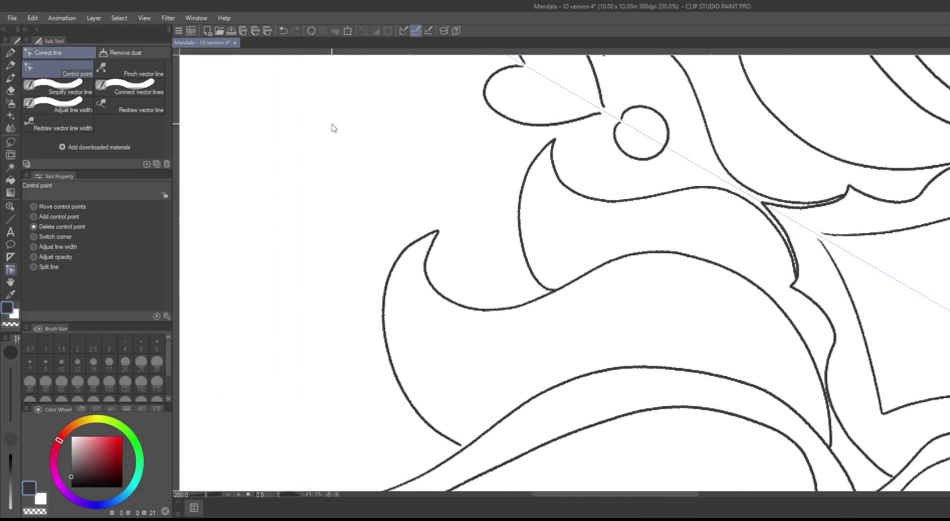
scroll(310, 197, "up", 1)
scroll(350, 173, "up", 1)
left_click_drag(350, 174, 499, 240)
mouse_move(658, 296)
left_mouse_down()
mouse_move(470, 261)
mouse_move(37, 248)
left_mouse_up()
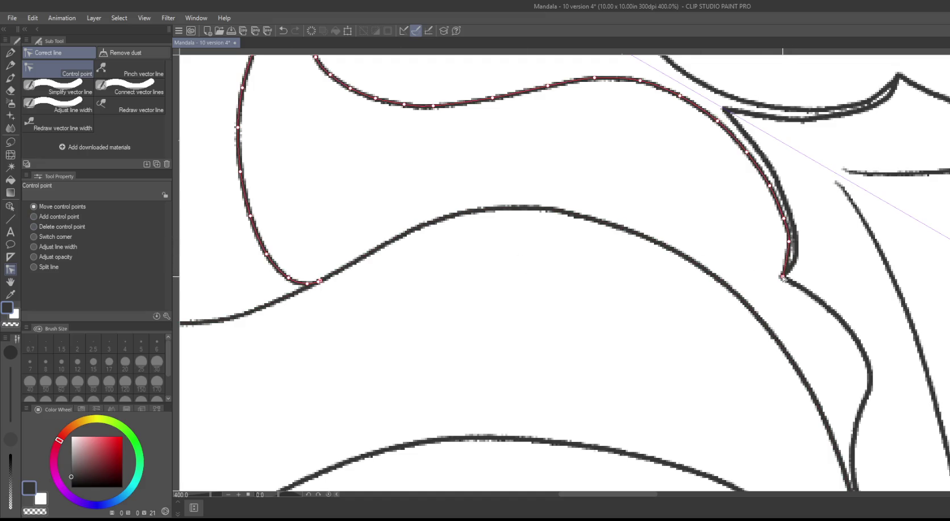
left_click_drag(789, 244, 774, 183)
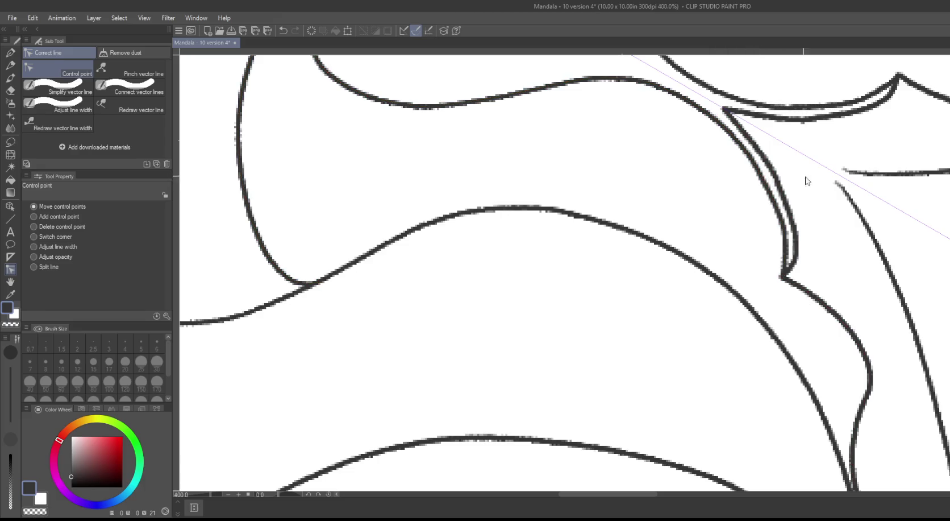
left_click_drag(842, 188, 842, 177)
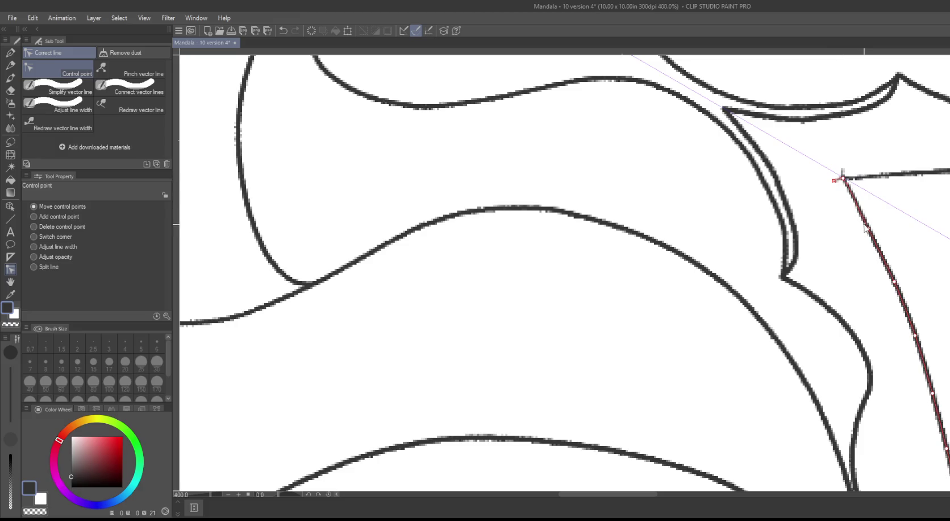
left_click_drag(864, 227, 870, 195)
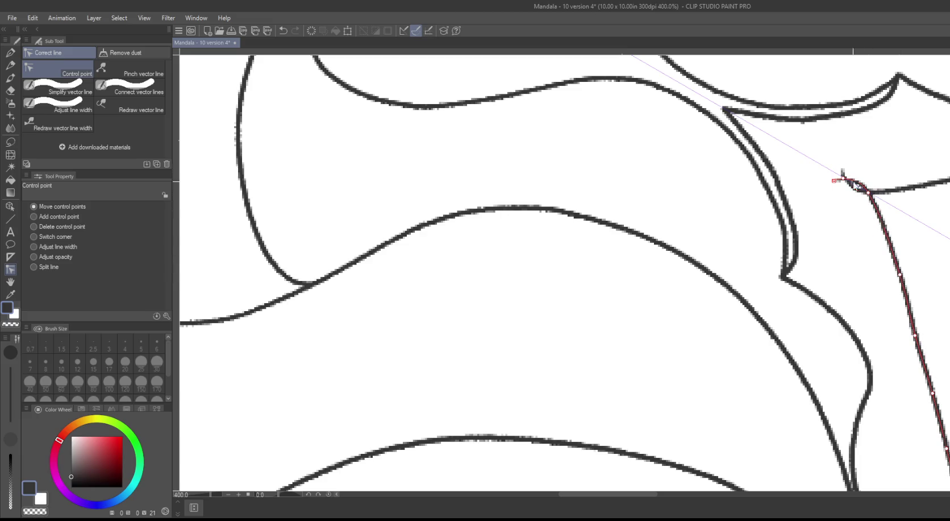
Step: Delete the small hook at the curve's end and fit the page in the window
left_click_drag(661, 166, 591, 196)
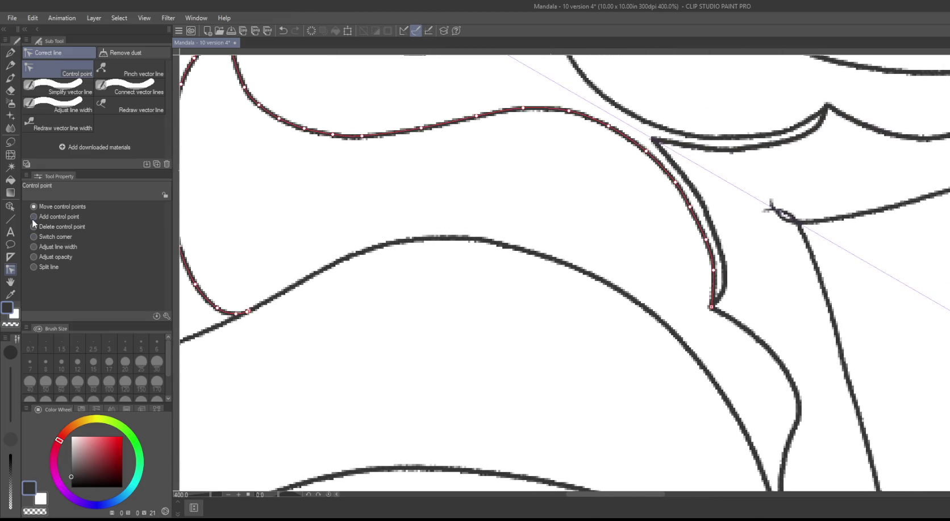
left_click(766, 221)
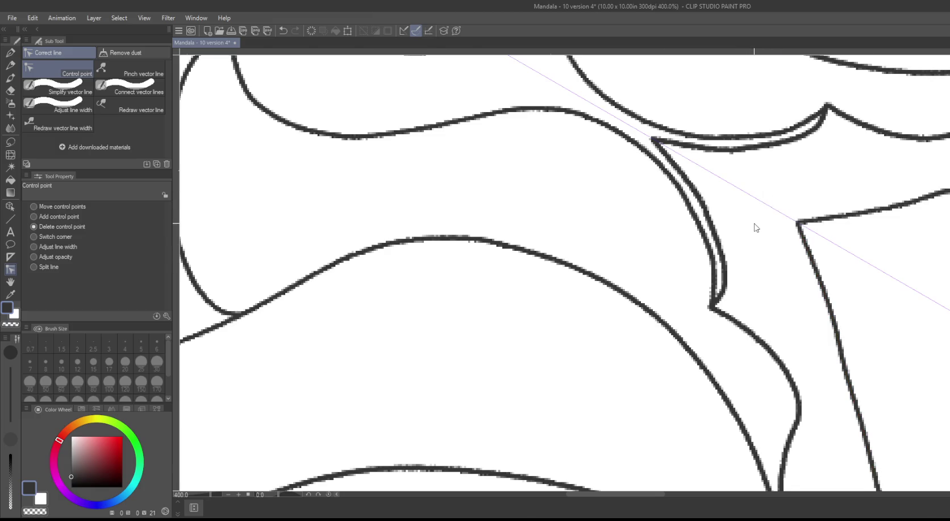
key("ctrl+0")
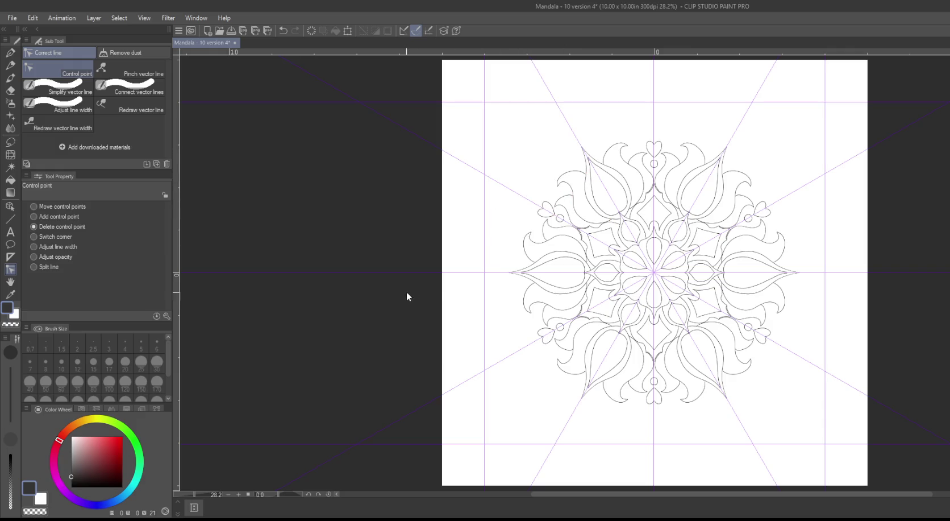
Step: Zoom in and pull the petal's upper inner line end onto the lower inner line
scroll(428, 298, "up", 1)
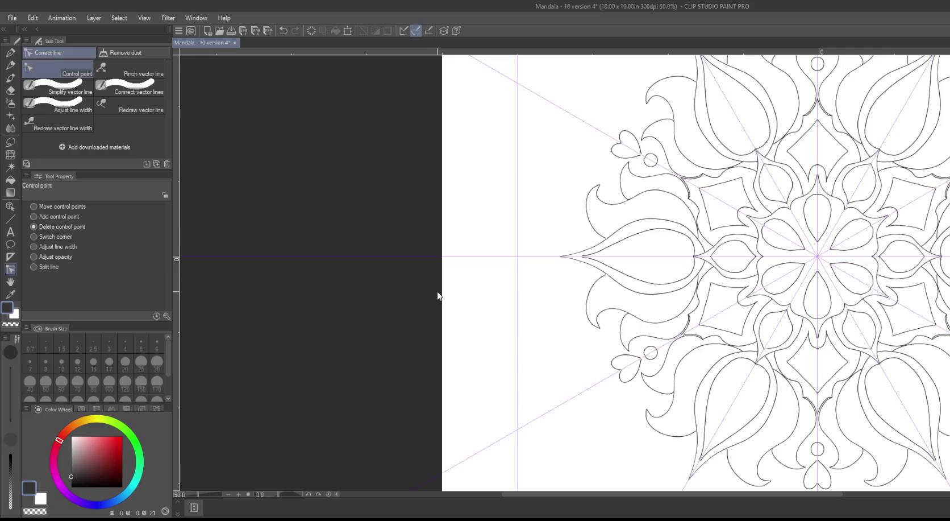
scroll(436, 287, "up", 1)
scroll(541, 206, "up", 1)
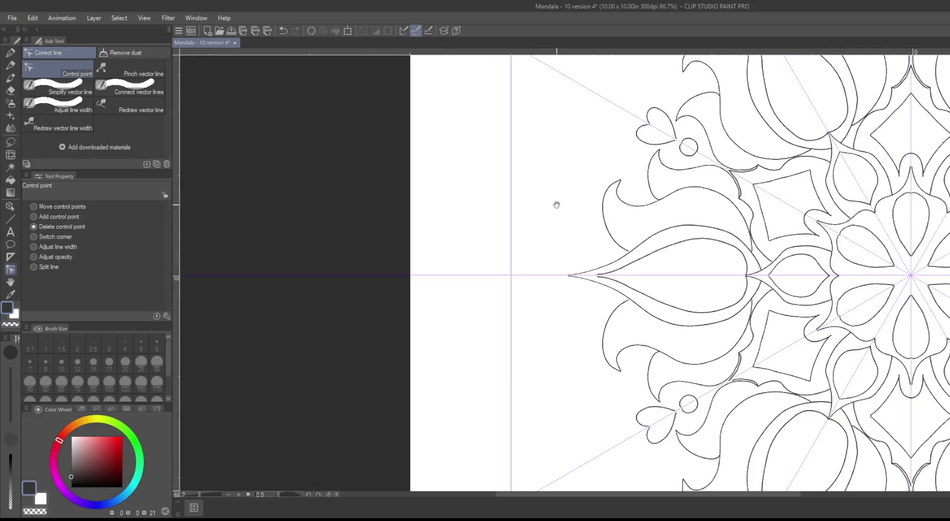
scroll(556, 205, "up", 1)
scroll(446, 197, "up", 1)
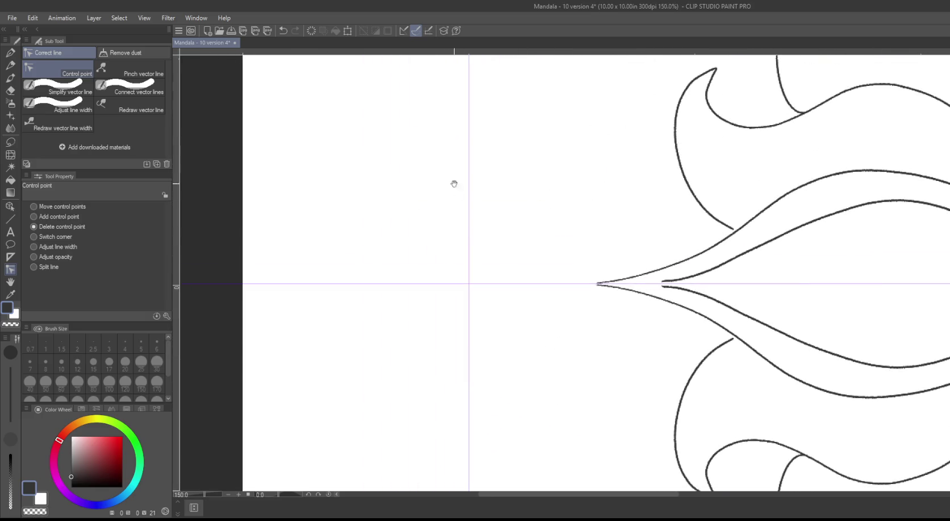
scroll(454, 184, "up", 1)
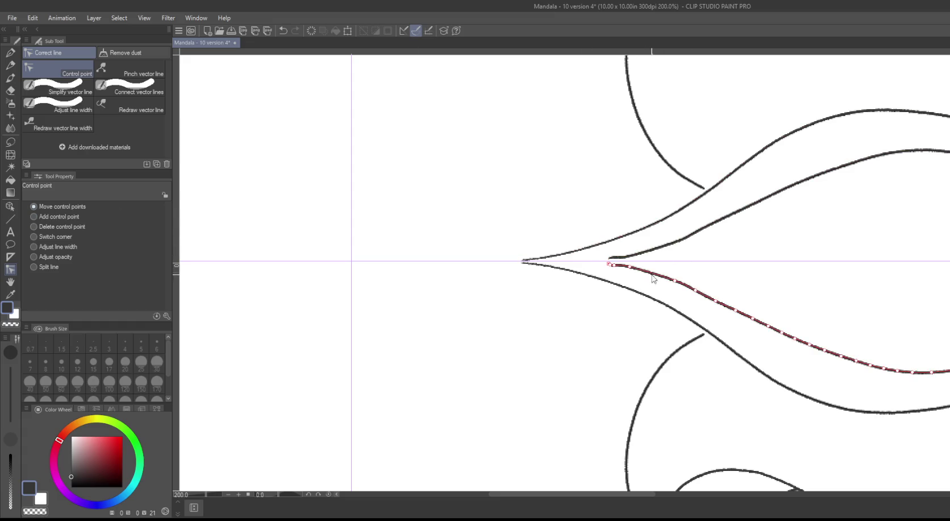
left_click_drag(656, 251, 639, 264)
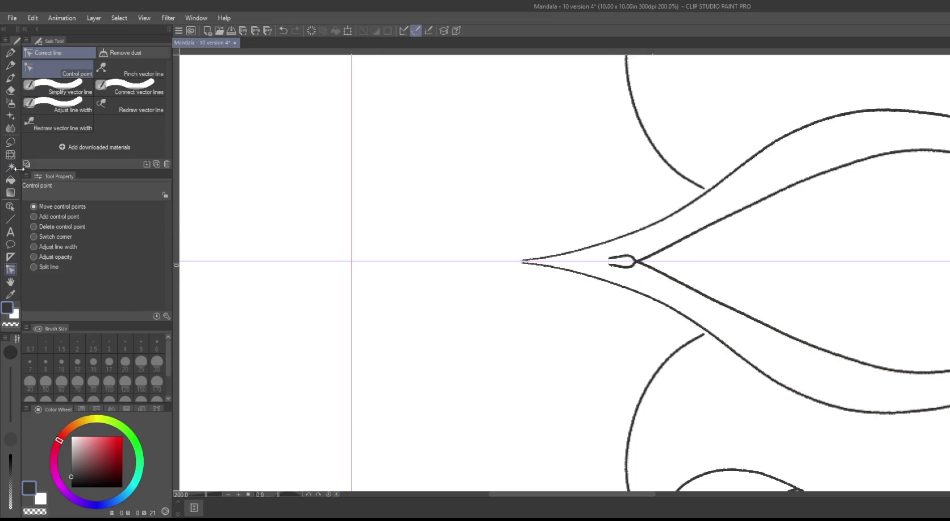
Step: Delete the loop and hook at the petal's inner point and save the document
left_click(33, 226)
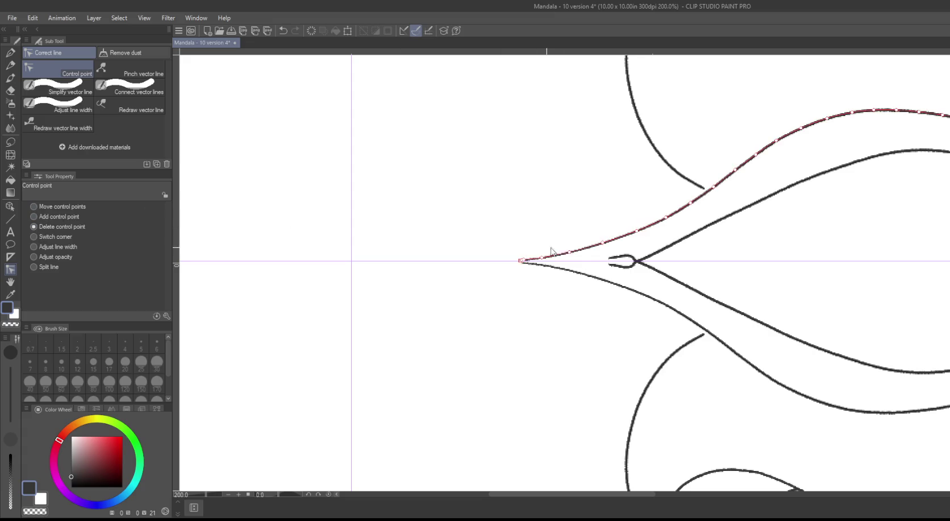
left_click(611, 263)
left_click(629, 265)
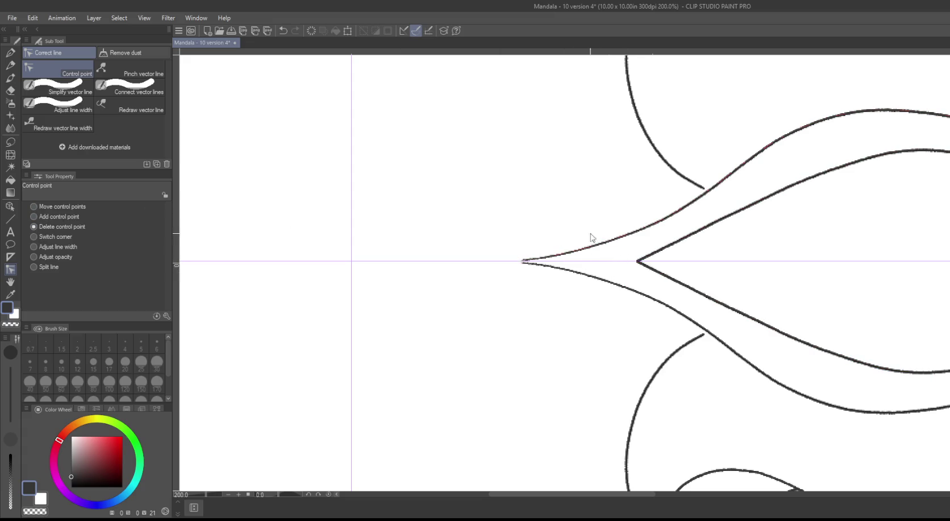
scroll(517, 188, "down", 3)
scroll(518, 187, "down", 1)
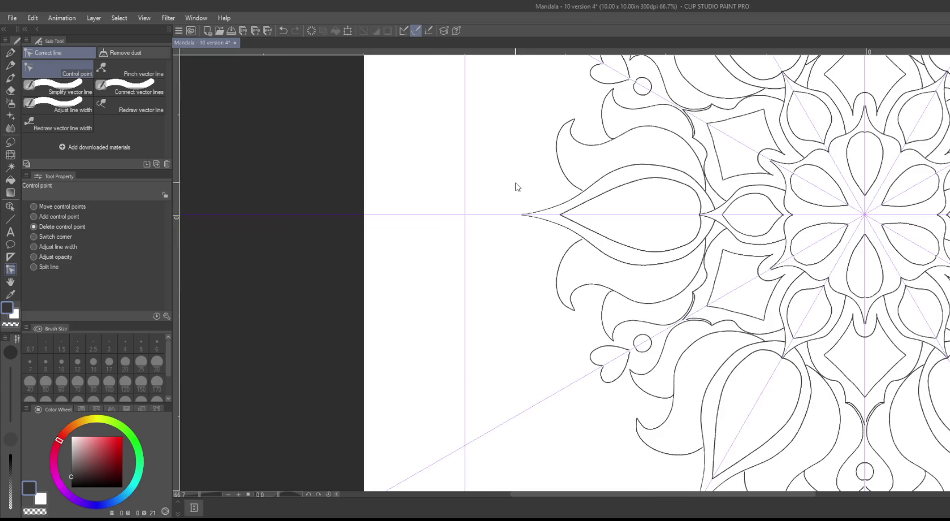
left_click_drag(518, 130, 565, 308)
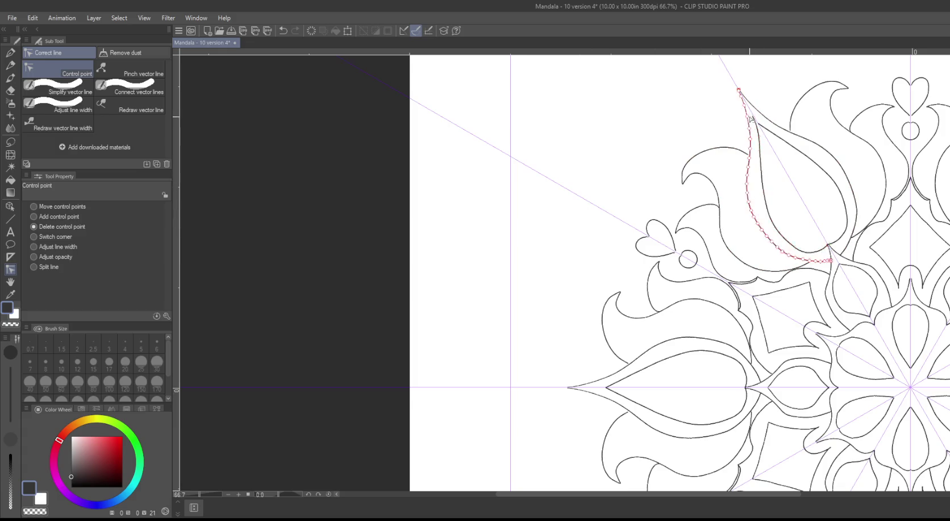
key("ctrl+s")
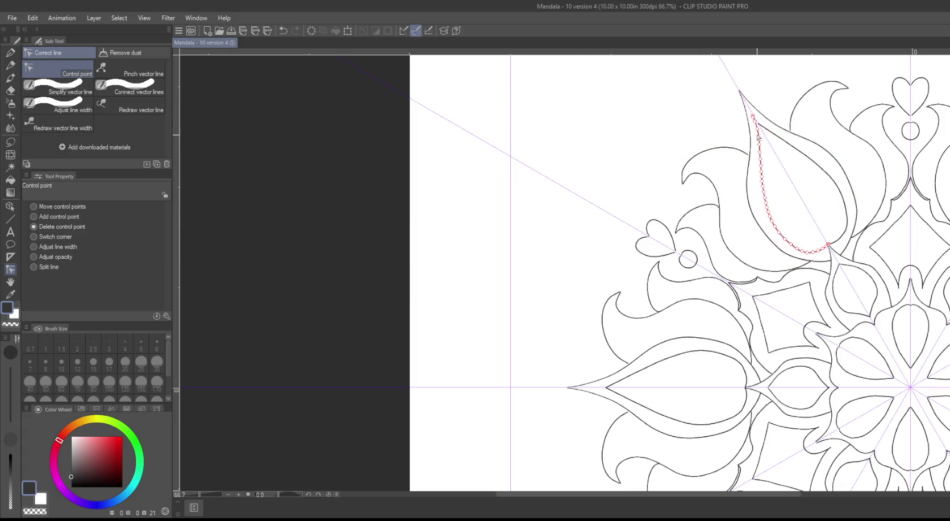
Step: Adjust a point on the left petal's inner curve and move the view to the top petals
left_click(620, 381)
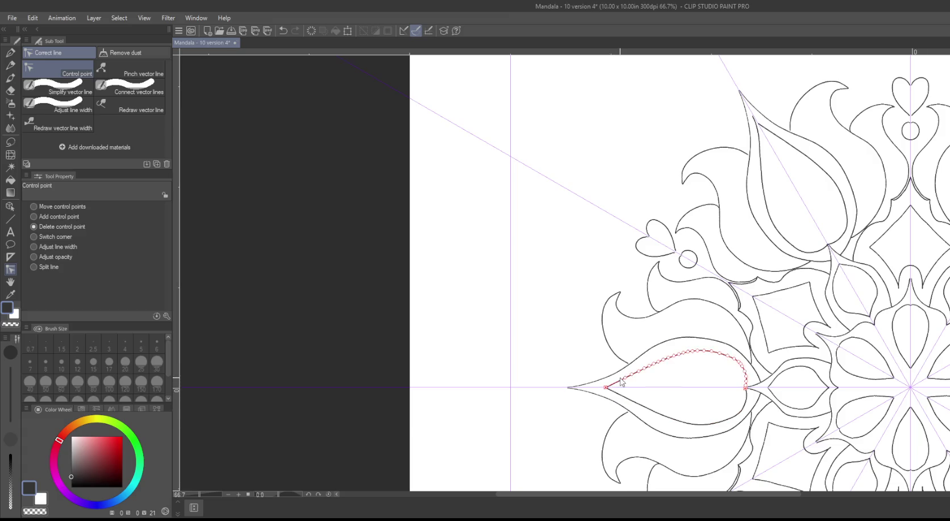
scroll(528, 291, "up", 1)
scroll(625, 227, "up", 4)
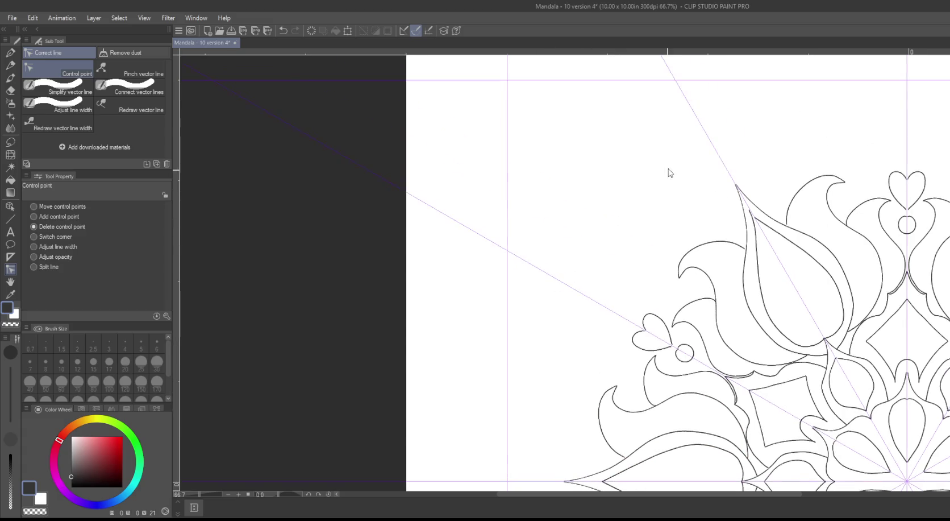
scroll(671, 171, "down", 1)
scroll(671, 179, "down", 1)
scroll(669, 182, "up", 2)
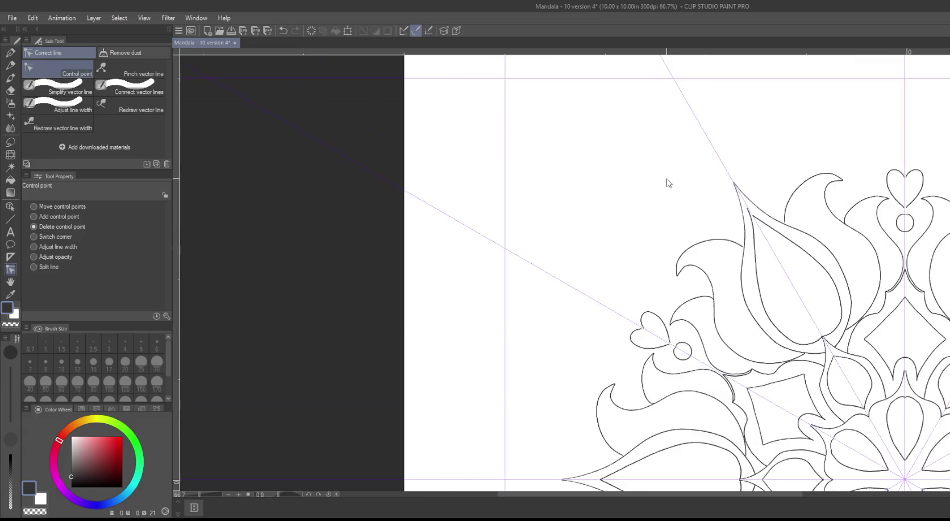
scroll(669, 182, "up", 1)
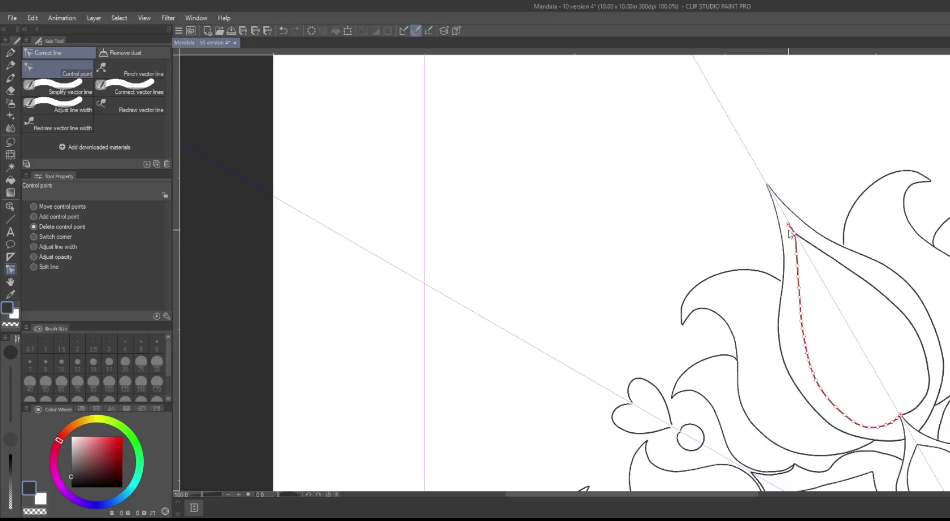
left_click_drag(713, 185, 424, 107)
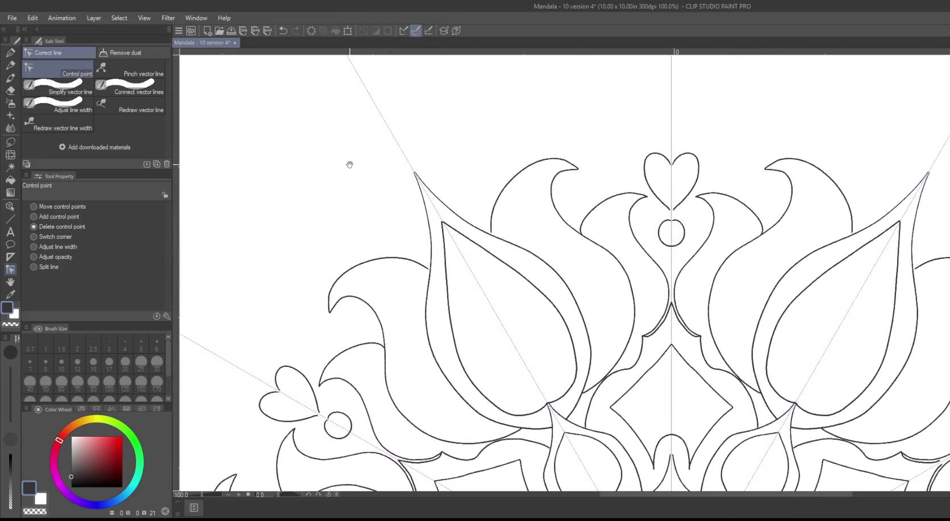
Step: Zoom toward the petal's notch and pull the inner stroke's tail down along the curve
key("ctrl+0")
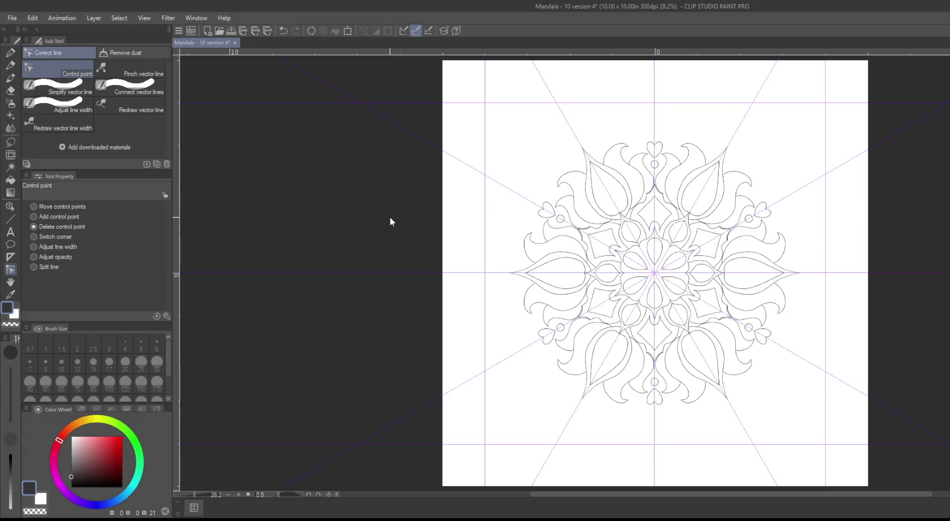
key("ctrl+alt+0")
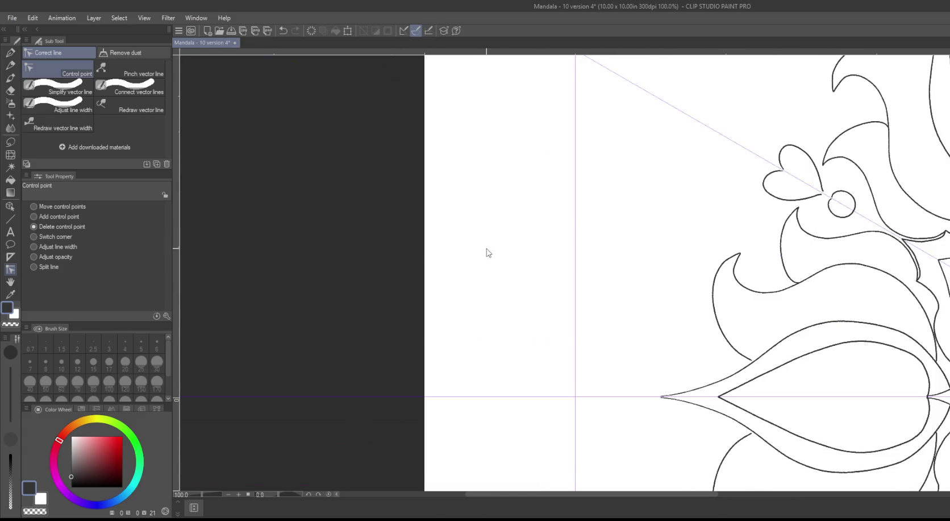
left_click_drag(583, 273, 223, 159)
mouse_move(806, 233)
left_mouse_down()
mouse_move(705, 290)
mouse_move(598, 417)
left_mouse_up()
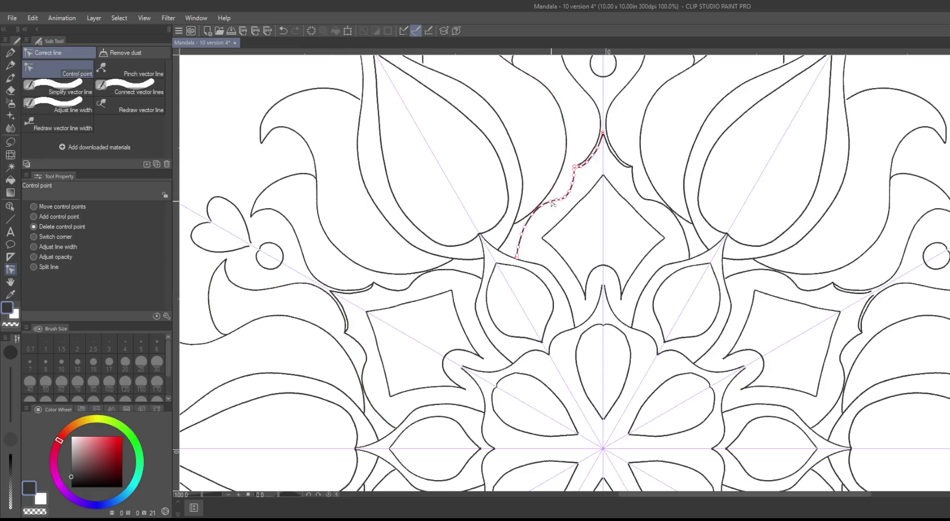
scroll(509, 246, "right", 5)
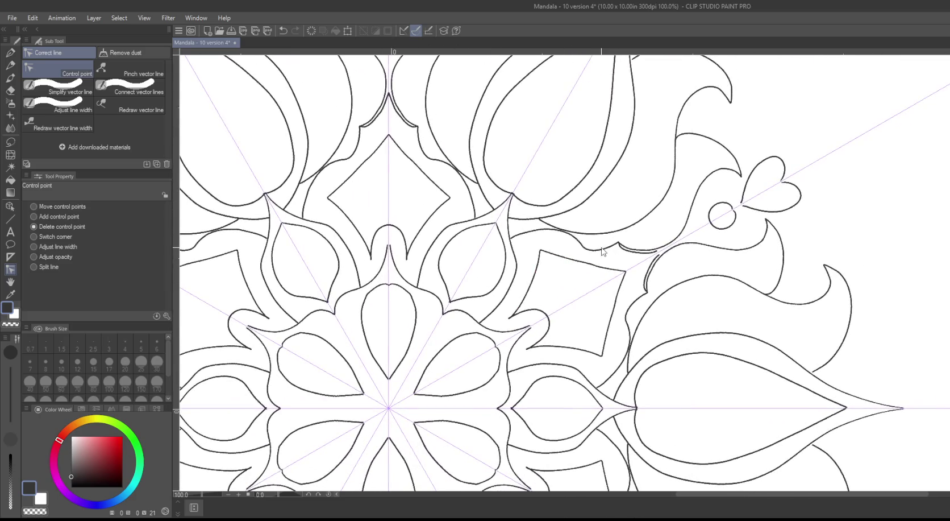
scroll(604, 252, "up", 1)
scroll(604, 252, "up", 1)
scroll(677, 282, "up", 1)
scroll(612, 279, "up", 1)
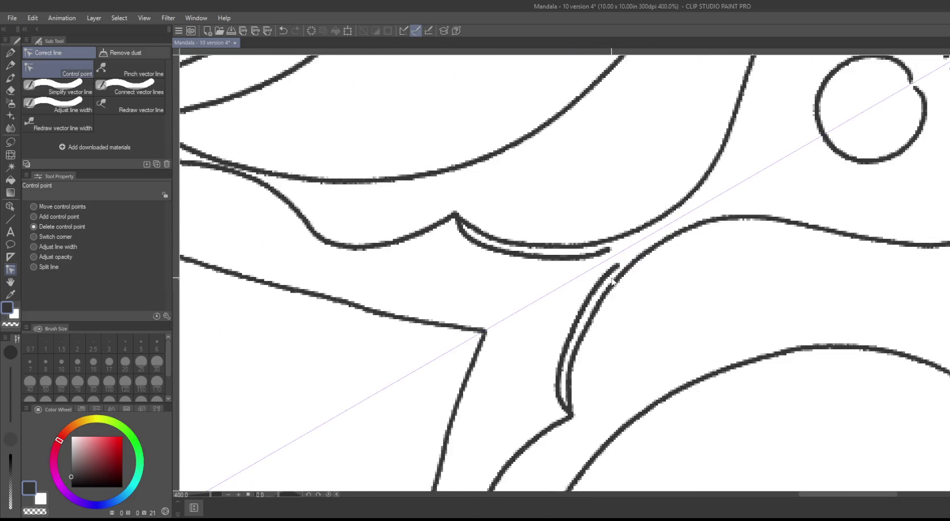
scroll(612, 278, "up", 2)
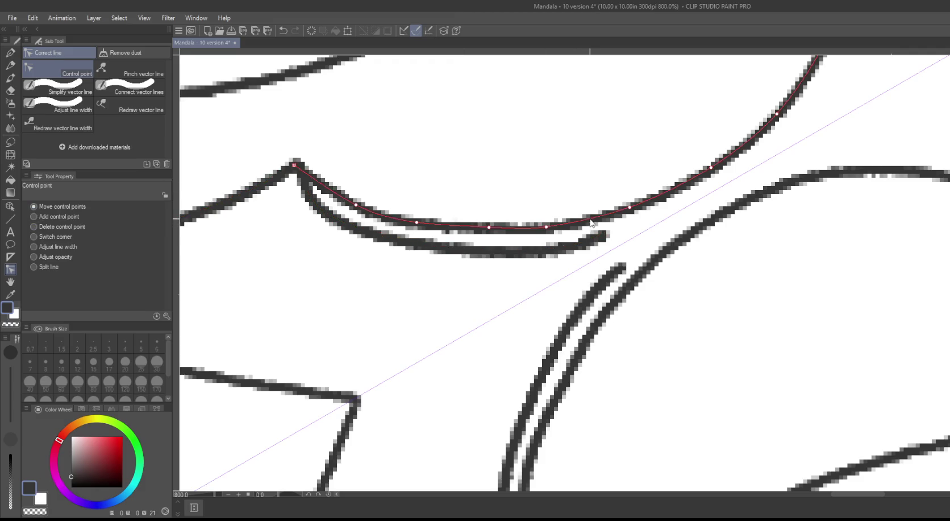
mouse_move(586, 240)
left_mouse_down()
mouse_move(605, 253)
mouse_move(634, 234)
left_mouse_up()
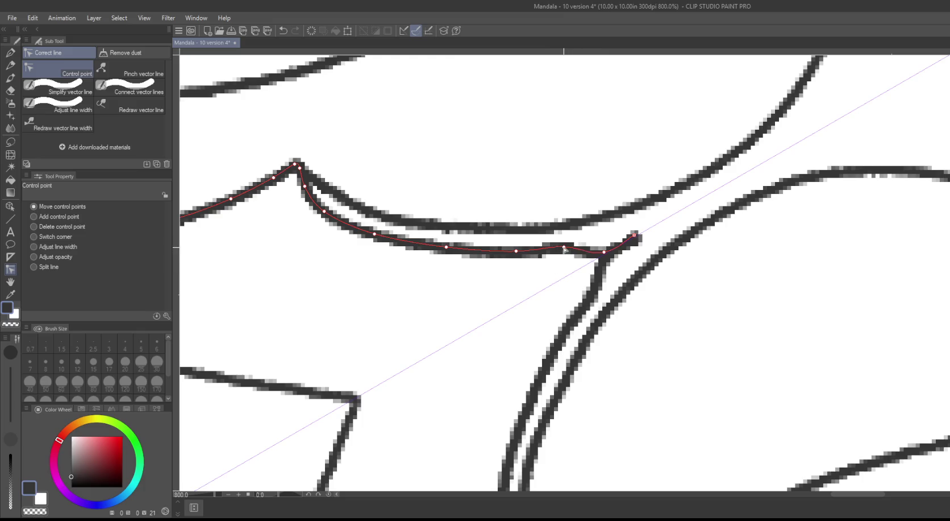
Step: Bend the inner stroke along the outer curve, delete its stray end, and fit the page
mouse_move(565, 247)
left_mouse_down()
mouse_move(555, 257)
mouse_move(499, 258)
left_mouse_up()
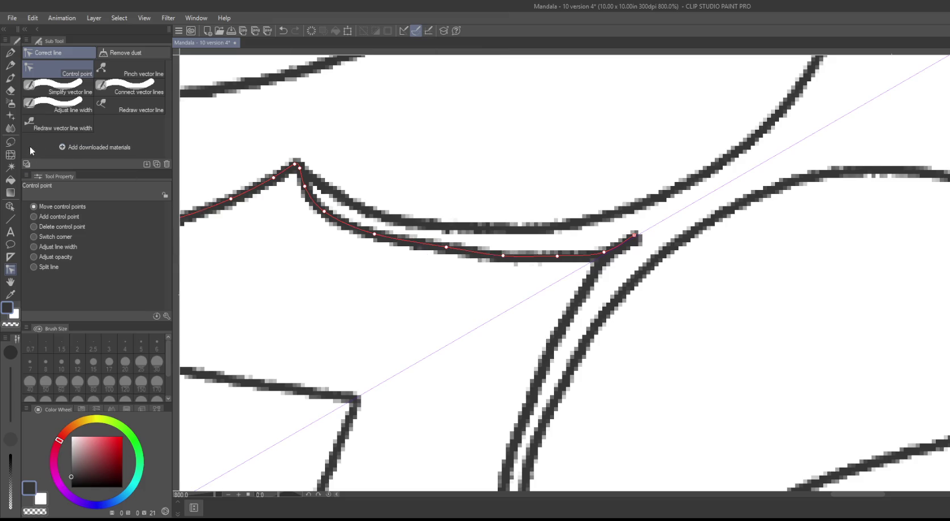
left_click(635, 234)
key("ctrl+0")
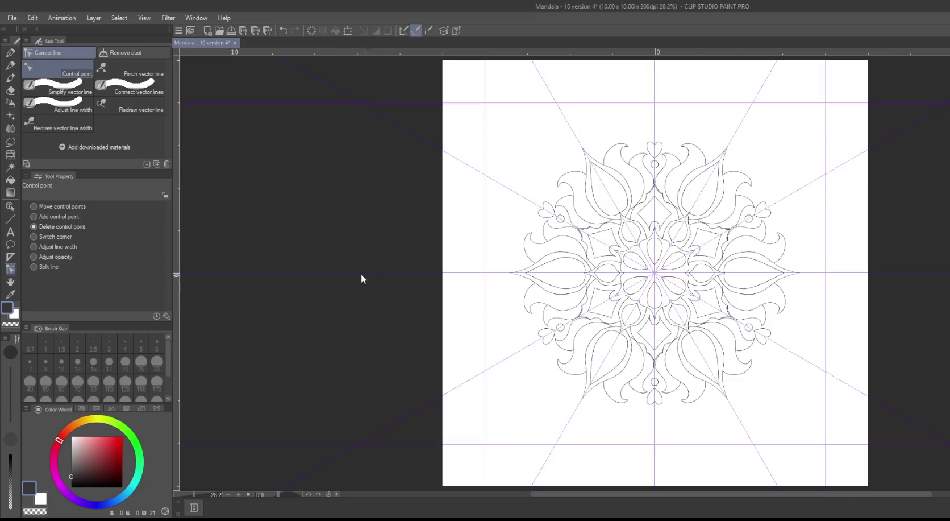
Step: Zoom into the mandala's centre and select the top curve of the central flower outline
key("ctrl+plus")
key("ctrl+plus")
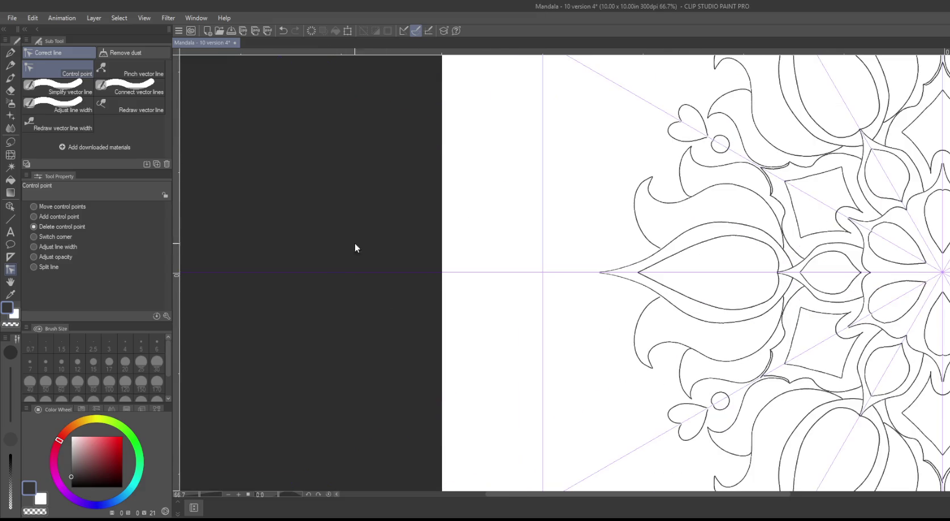
left_click_drag(524, 229, 252, 361)
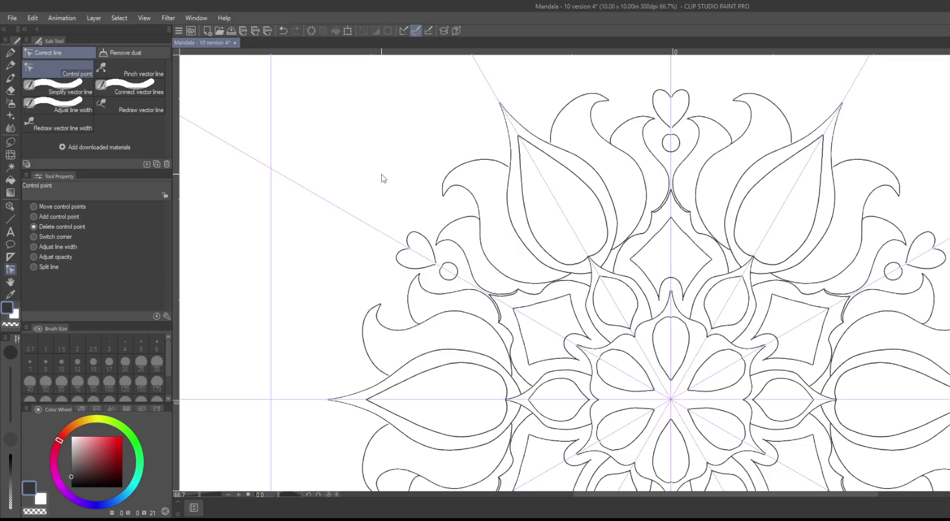
scroll(382, 178, "up", 2)
scroll(490, 255, "up", 2)
left_click_drag(552, 287, 523, 252)
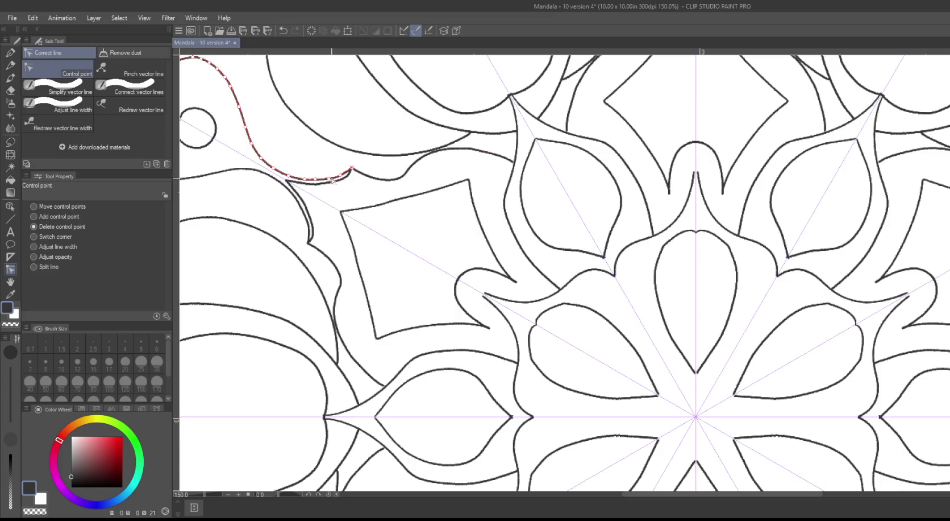
mouse_move(382, 221)
left_mouse_down()
mouse_move(387, 90)
mouse_move(382, 176)
left_mouse_up()
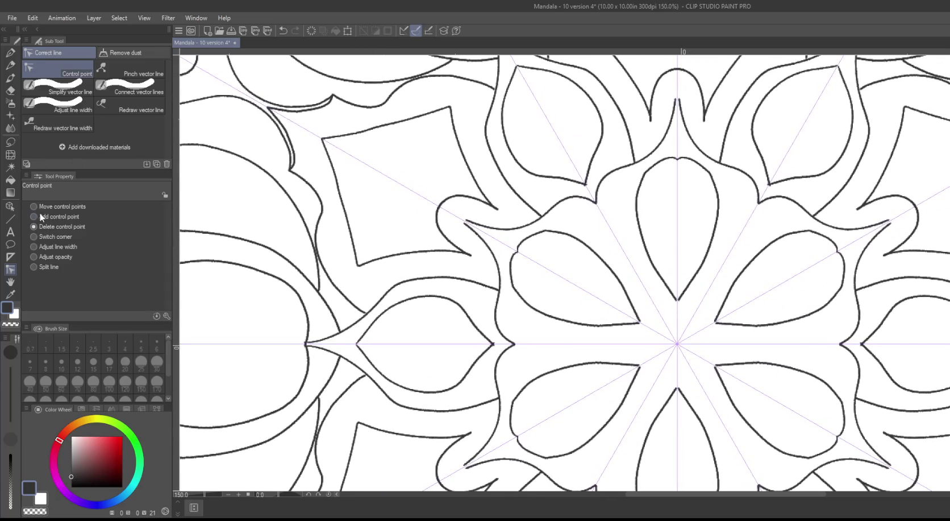
left_click_drag(677, 100, 677, 104)
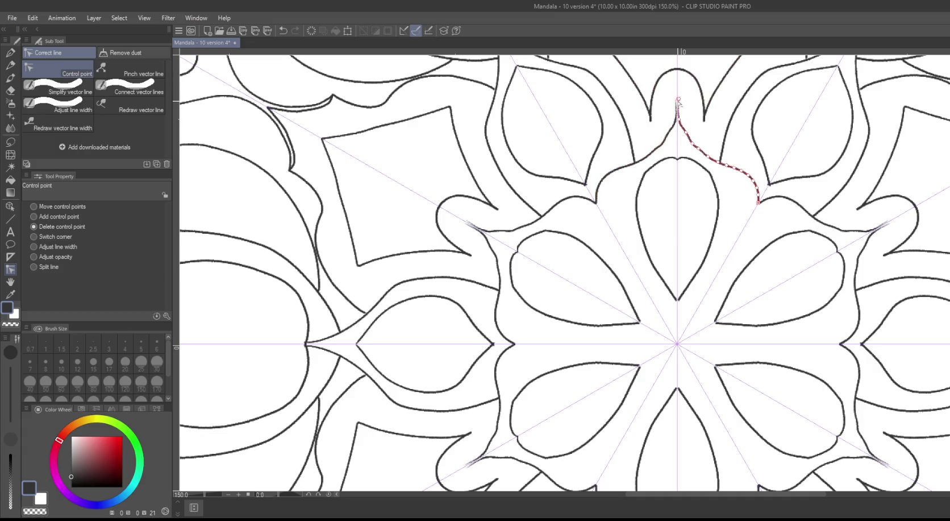
Step: Delete the extra peak points and raise the central outline's top into a sharp point
left_click(676, 101)
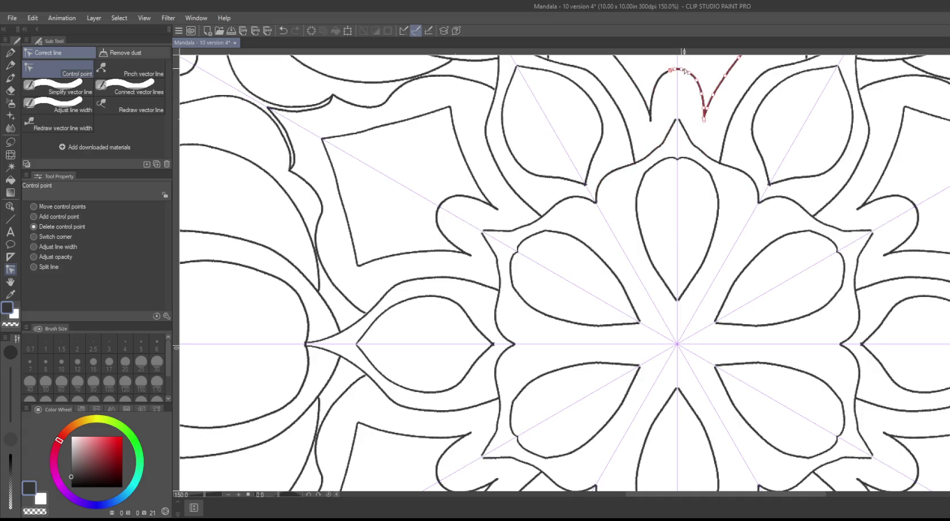
left_click(677, 97)
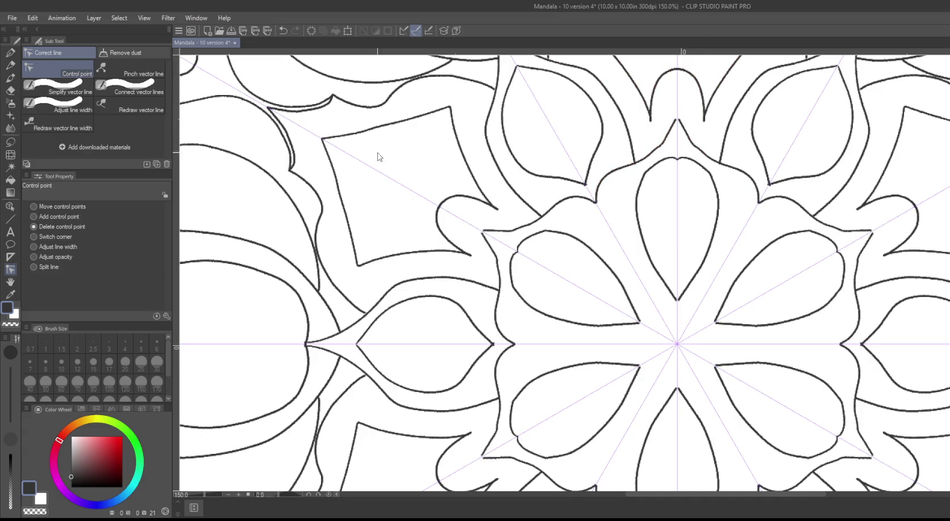
left_click(34, 206)
left_click_drag(676, 120, 678, 113)
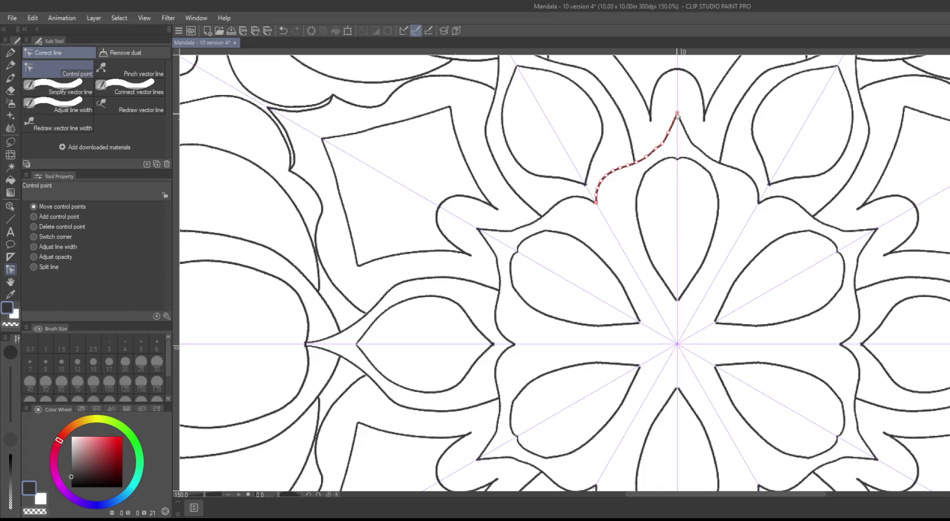
scroll(589, 189, "down", 3)
left_click_drag(589, 189, 601, 92)
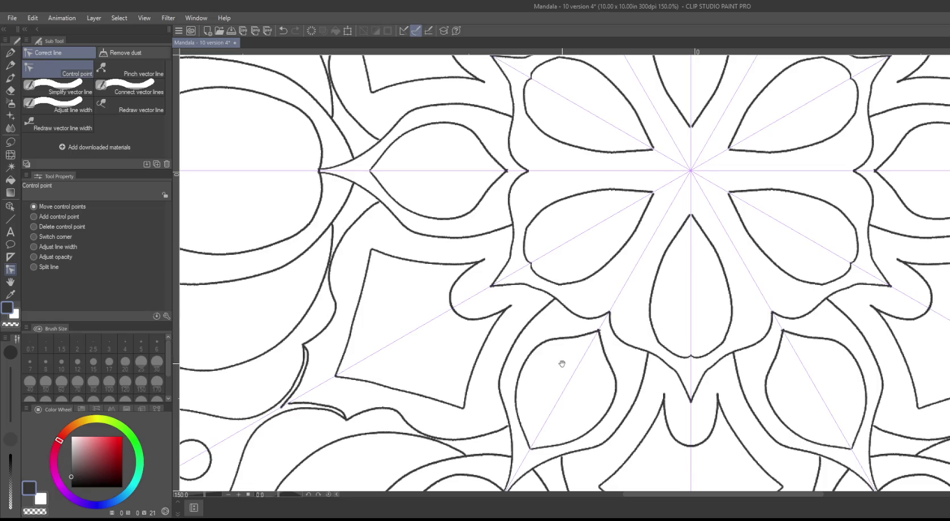
mouse_move(559, 364)
left_mouse_down()
mouse_move(560, 172)
mouse_move(536, 142)
mouse_move(526, 83)
left_mouse_up()
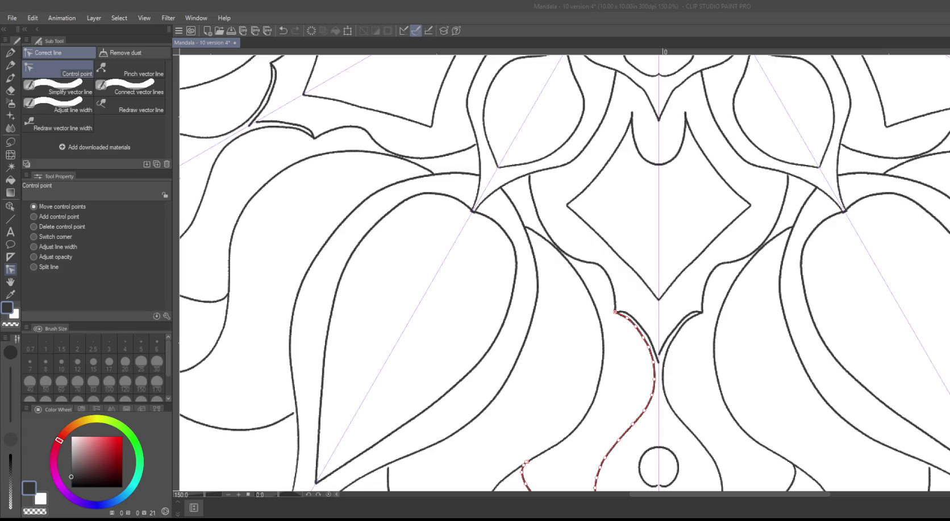
left_click(306, 149)
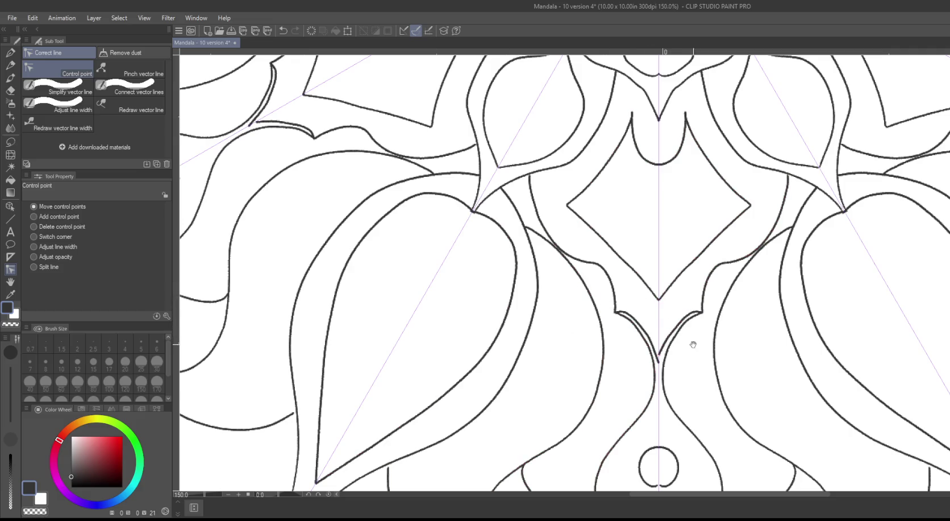
left_click_drag(693, 344, 701, 274)
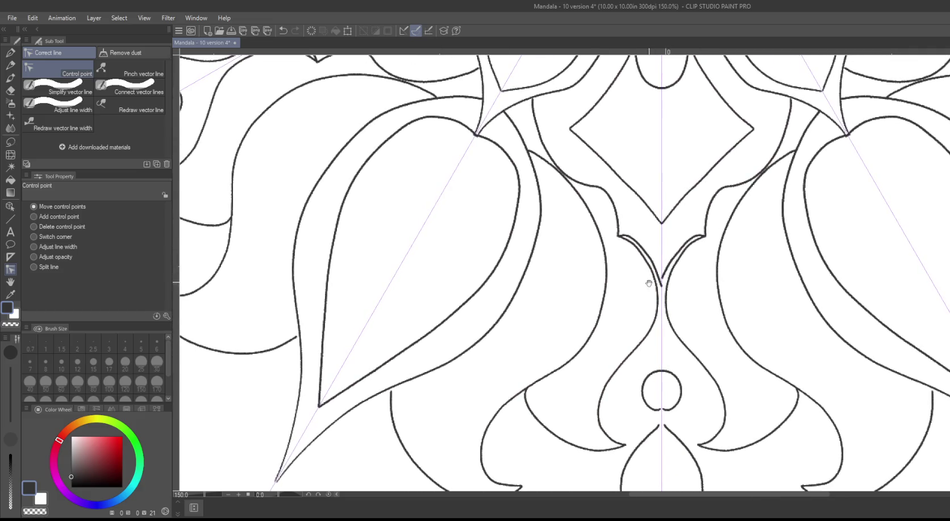
mouse_move(625, 262)
left_mouse_down()
mouse_move(632, 507)
mouse_move(650, 445)
mouse_move(573, 445)
mouse_move(596, 435)
mouse_move(753, 433)
mouse_move(677, 303)
left_mouse_up()
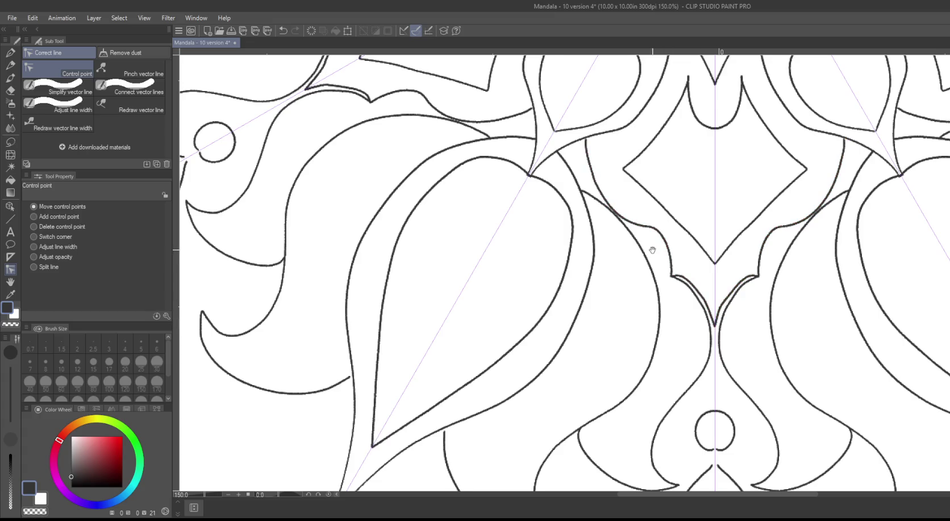
mouse_move(652, 251)
left_mouse_down()
mouse_move(547, 194)
mouse_move(623, 322)
left_mouse_up()
mouse_move(499, 194)
left_mouse_down()
mouse_move(586, 422)
mouse_move(529, 284)
mouse_move(474, 223)
left_mouse_up()
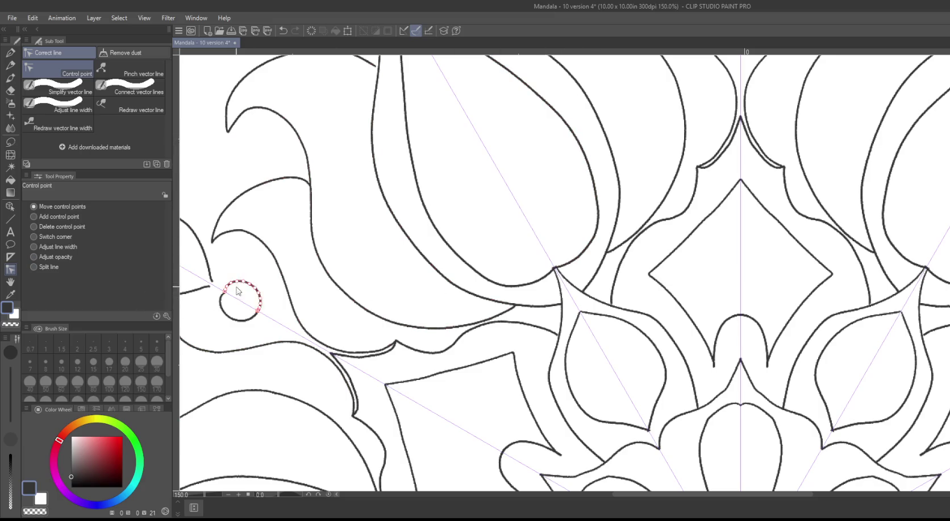
mouse_move(238, 291)
left_mouse_down()
mouse_move(322, 233)
mouse_move(519, 208)
left_mouse_up()
mouse_move(517, 170)
left_mouse_down()
mouse_move(352, 430)
mouse_move(327, 444)
left_mouse_up()
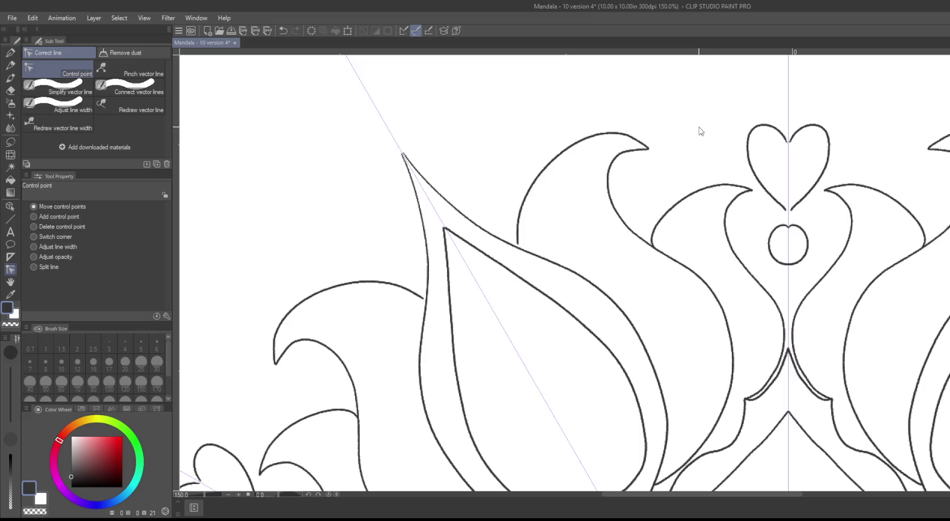
Step: Zoom in on the top heart and extend its left side down to close the bottom tip
mouse_move(701, 131)
left_mouse_down()
mouse_move(547, 85)
mouse_move(437, 241)
left_mouse_up()
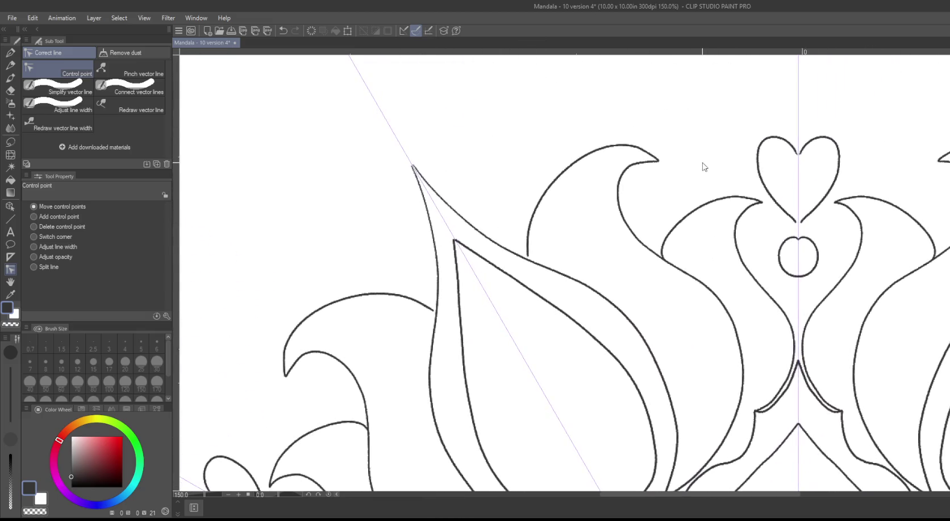
scroll(704, 166, "up", 3)
left_click_drag(710, 171, 547, 100)
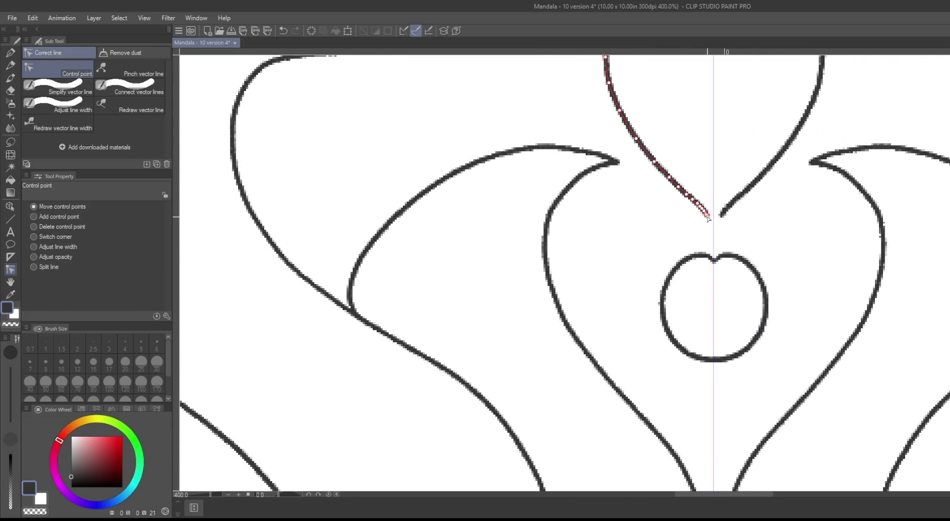
left_click_drag(711, 220, 715, 227)
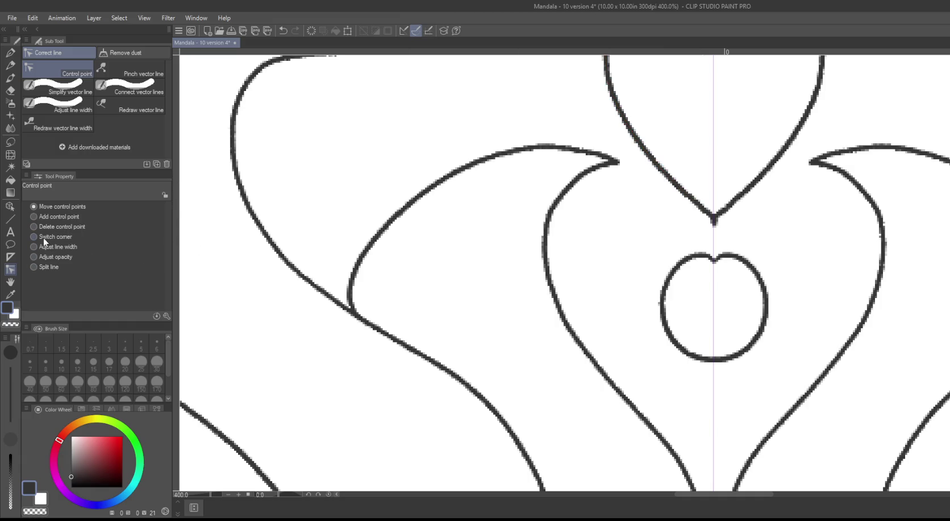
Step: Smooth the top heart's left and right edges with vector line correction
left_click(69, 98)
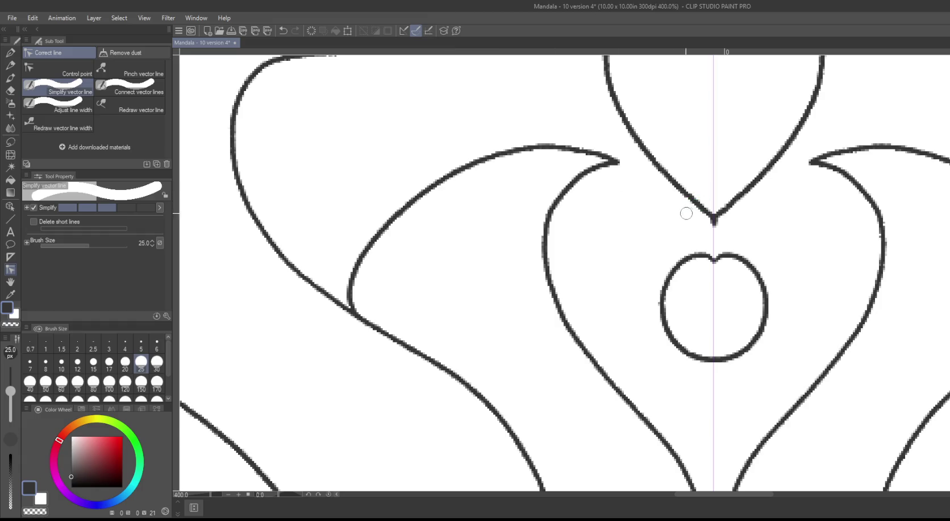
left_click_drag(697, 196, 624, 118)
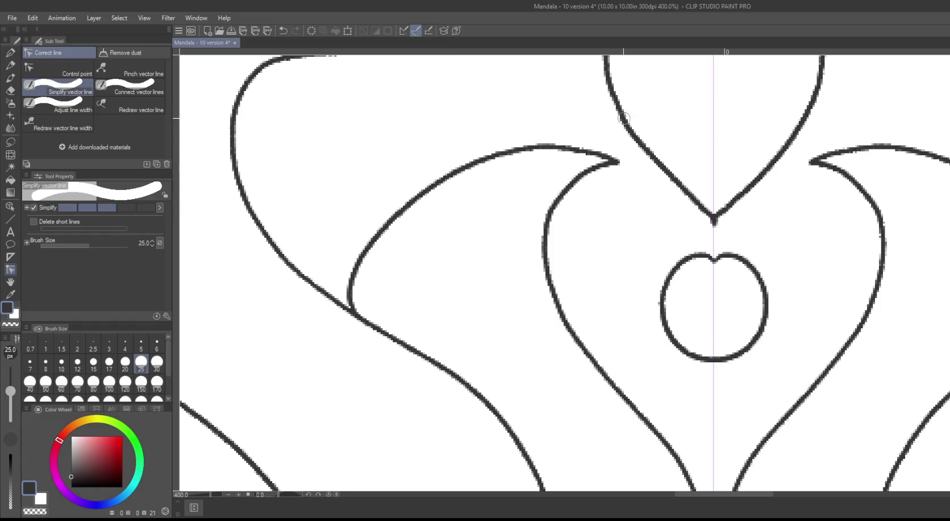
left_click_drag(799, 127, 736, 191)
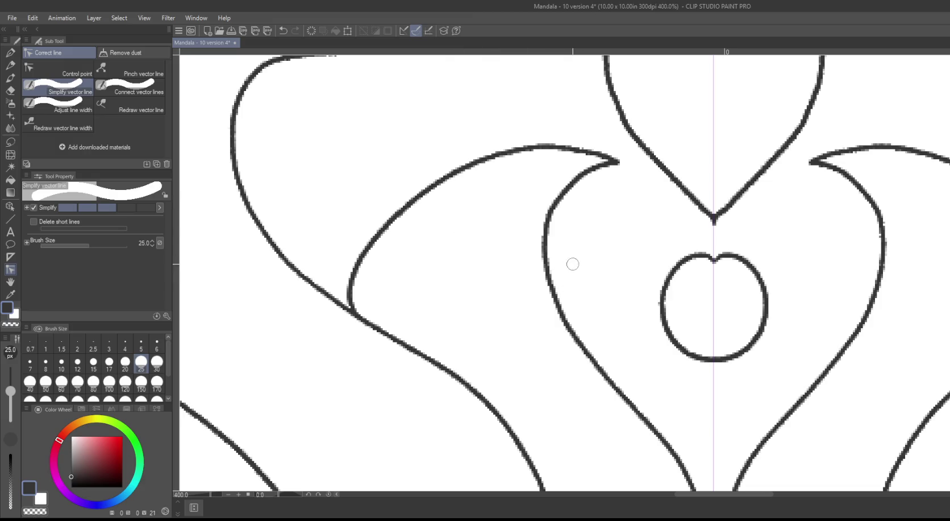
scroll(574, 264, "down", 2)
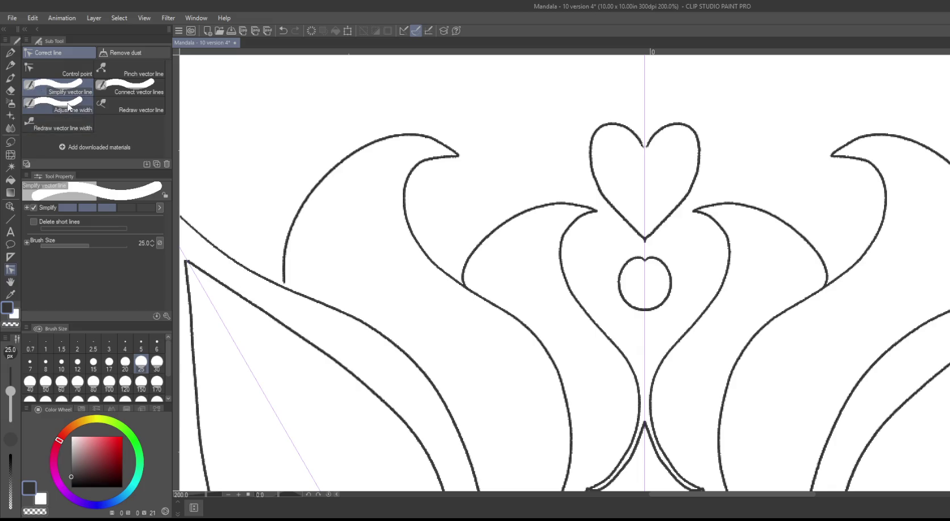
Step: Fix vector line widths at 4.0 and pick the Control point sub tool
left_click(67, 105)
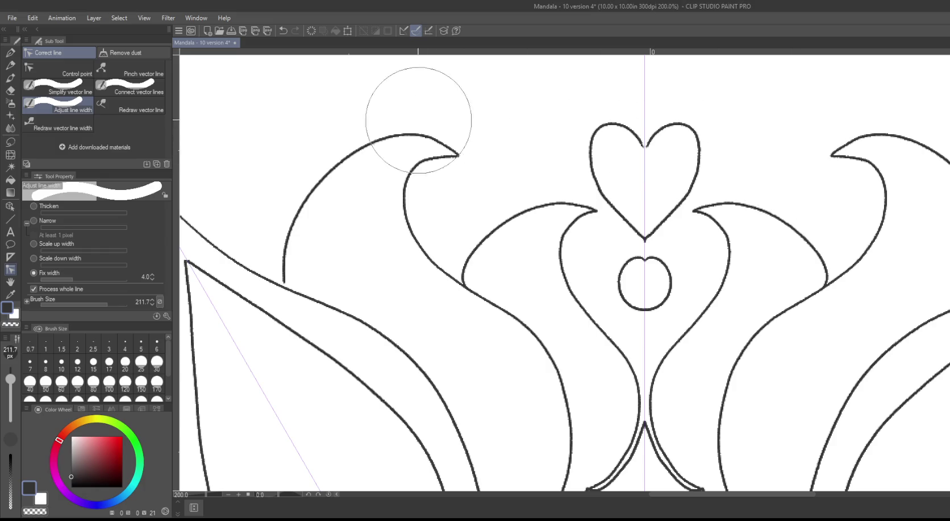
scroll(326, 118, "up", 2)
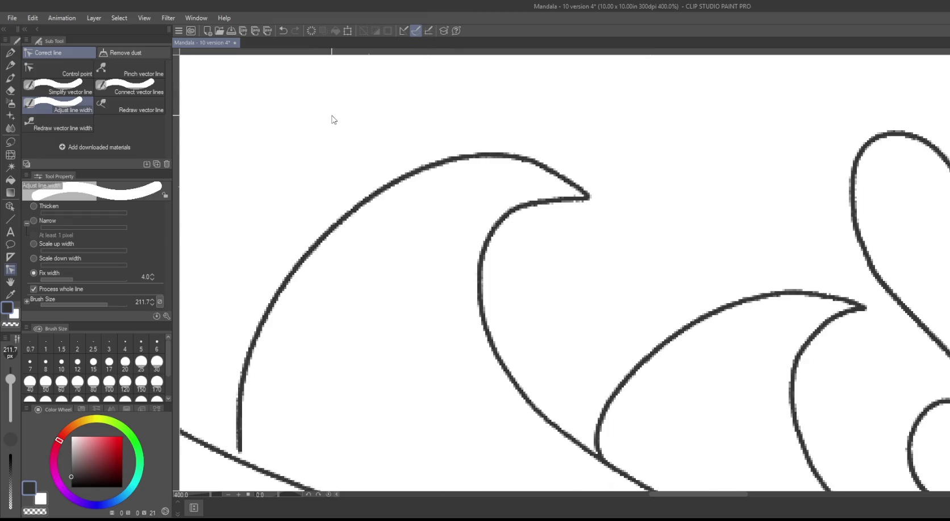
left_click(49, 67)
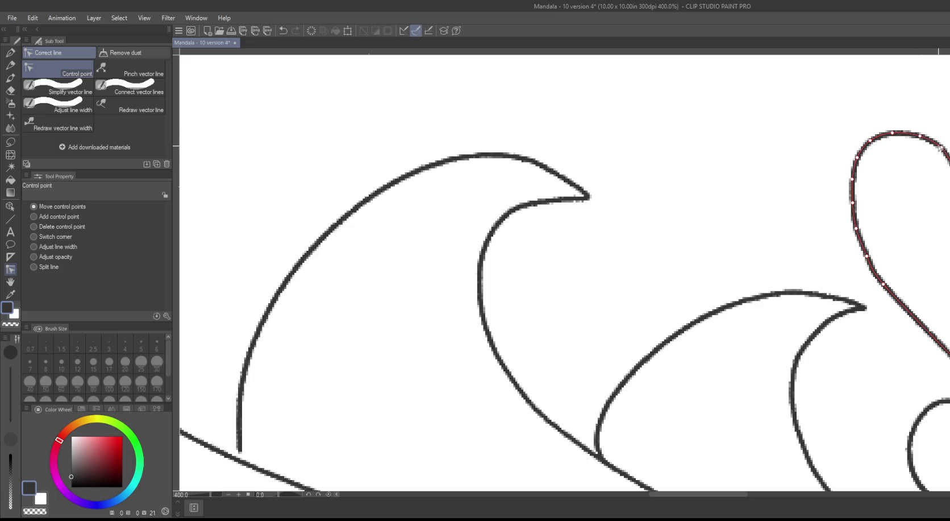
Step: Nudge the small circle's top curve, recentre on the heart, and choose the Real G-Pen
left_click_drag(893, 134, 897, 131)
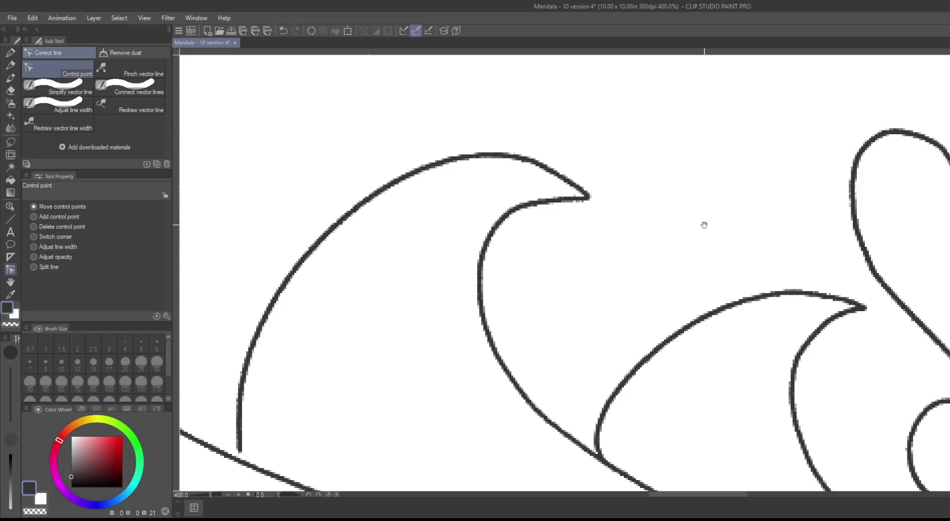
left_click_drag(704, 225, 485, 79)
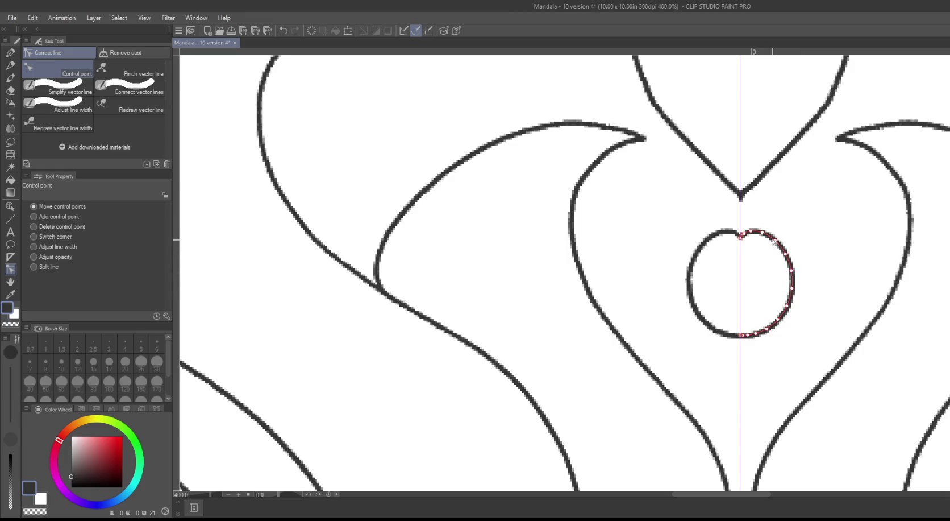
left_click_drag(522, 233, 440, 188)
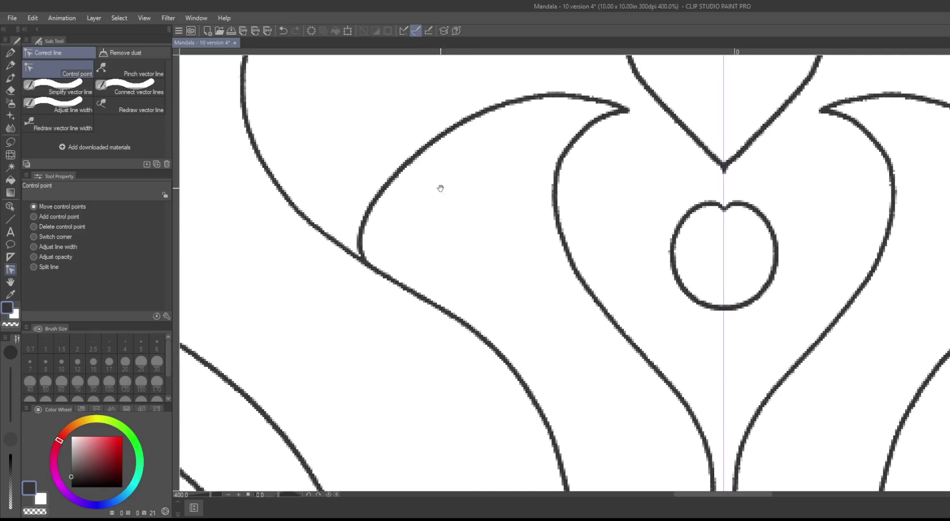
left_click(11, 53)
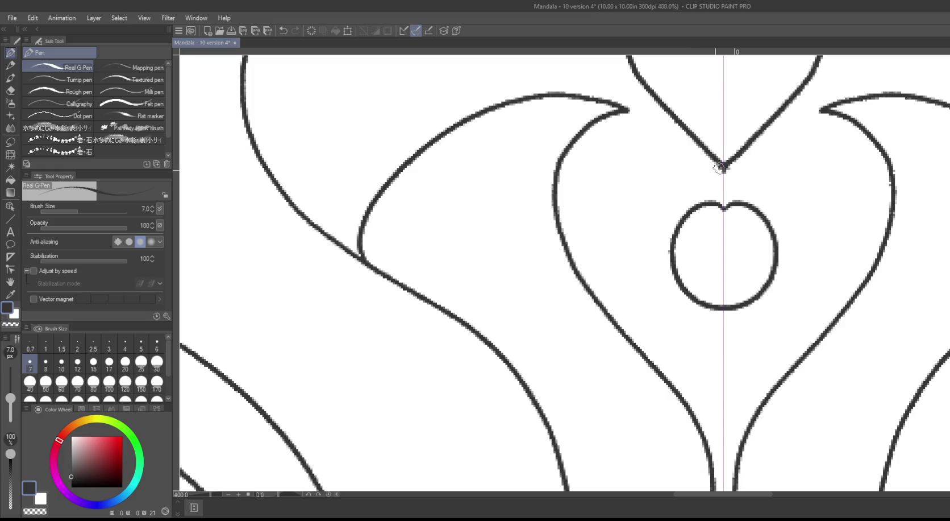
Step: Draw a top arch petal and mirrored petal loops around the circle, undoing the lower side curves
mouse_move(739, 184)
left_mouse_down()
mouse_move(709, 185)
mouse_move(720, 205)
mouse_move(689, 180)
mouse_move(679, 214)
left_mouse_up()
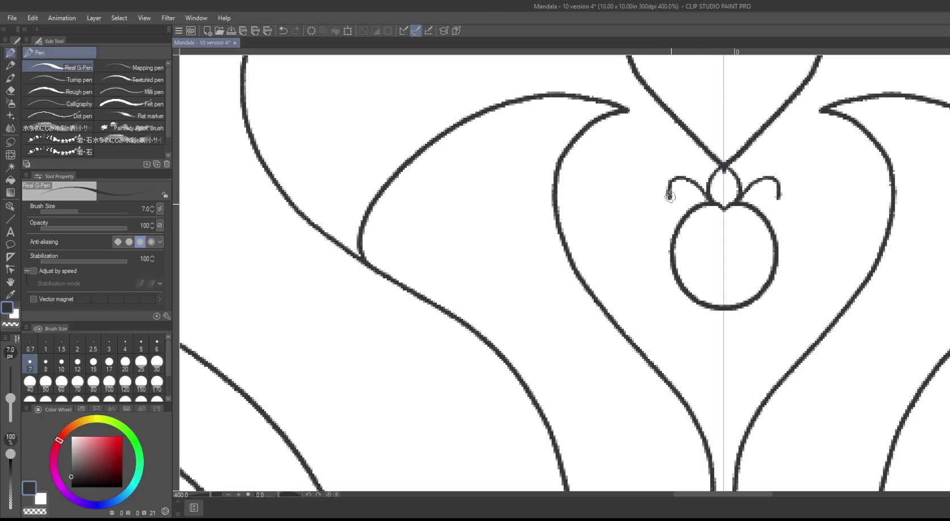
mouse_move(679, 214)
left_mouse_down()
mouse_move(648, 219)
mouse_move(640, 232)
mouse_move(662, 254)
mouse_move(671, 250)
mouse_move(640, 229)
mouse_move(670, 247)
mouse_move(644, 265)
mouse_move(655, 280)
mouse_move(642, 272)
mouse_move(668, 292)
mouse_move(666, 310)
mouse_move(680, 316)
mouse_move(671, 317)
mouse_move(700, 318)
mouse_move(723, 345)
left_mouse_up()
key("ctrl+z")
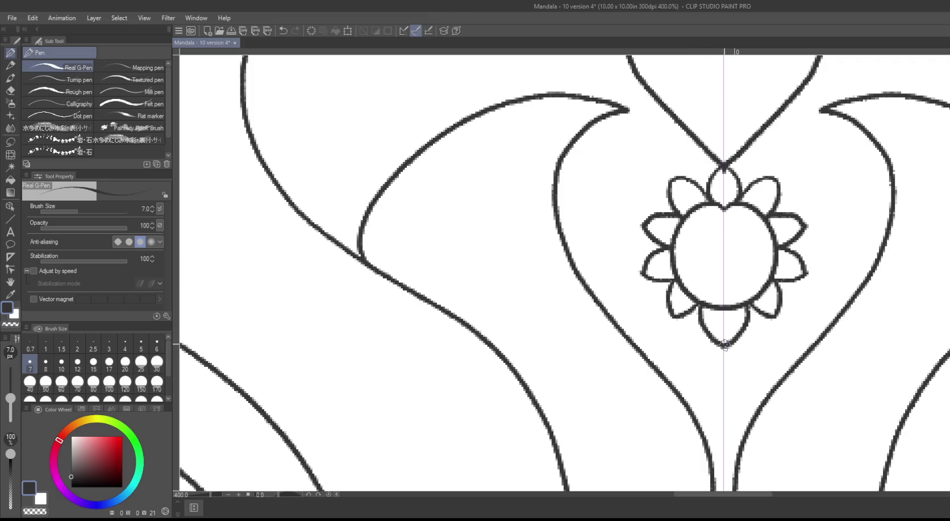
Step: Add a V mark, mirrored eyes, a brow line and petal touch-ups to the flower face
left_click_drag(721, 311, 717, 322)
mouse_move(707, 232)
left_mouse_down()
mouse_move(686, 256)
mouse_move(746, 273)
mouse_move(723, 275)
left_mouse_up()
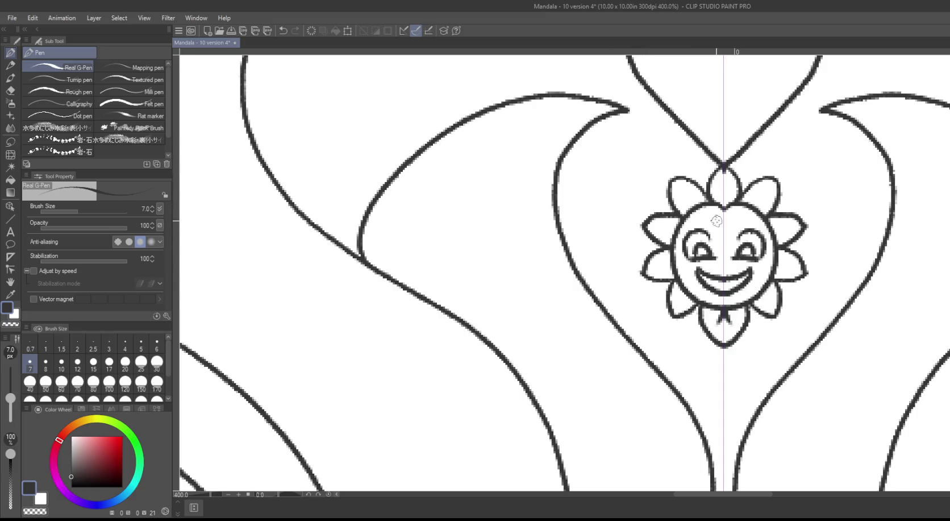
left_click_drag(743, 219, 713, 221)
left_click_drag(724, 203, 725, 185)
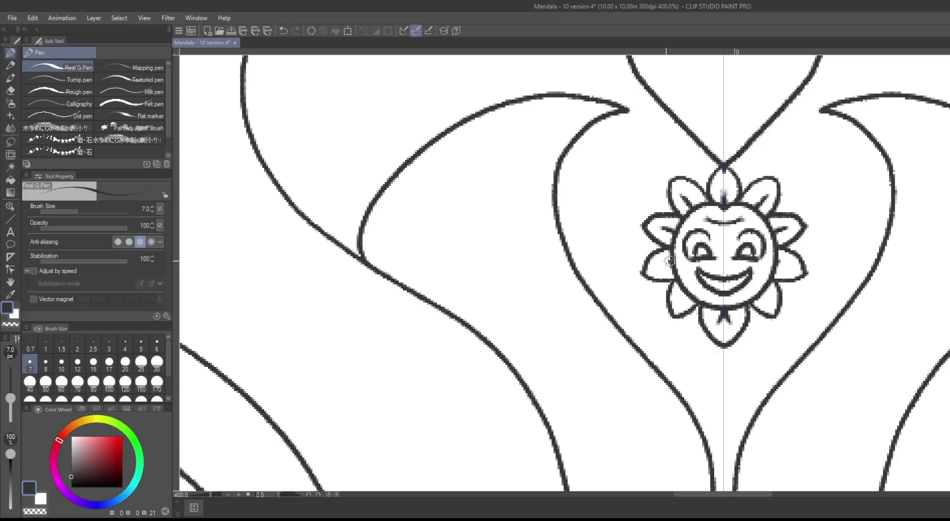
mouse_move(669, 261)
left_mouse_down()
mouse_move(657, 268)
mouse_move(683, 298)
left_mouse_up()
scroll(586, 211, "down", 2)
scroll(585, 213, "down", 2)
scroll(574, 219, "down", 2)
scroll(573, 221, "down", 1)
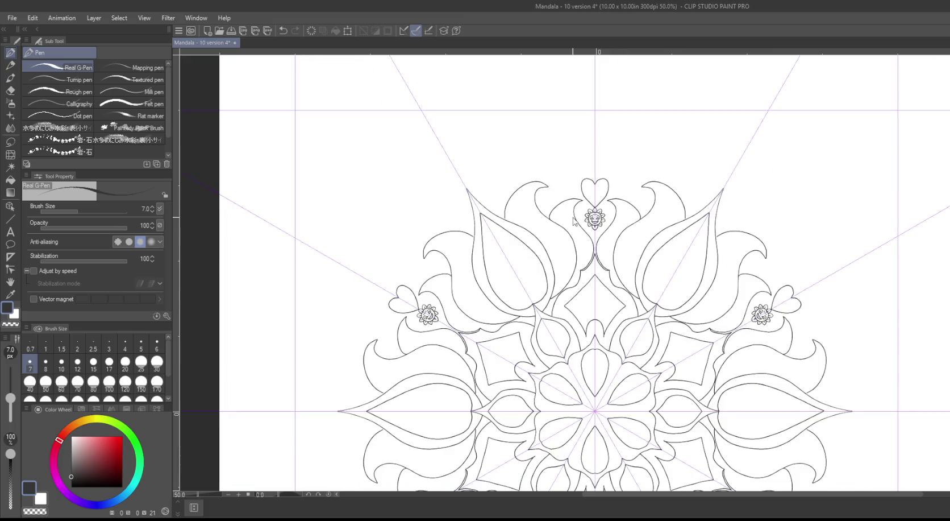
scroll(573, 221, "down", 1)
scroll(574, 223, "down", 1)
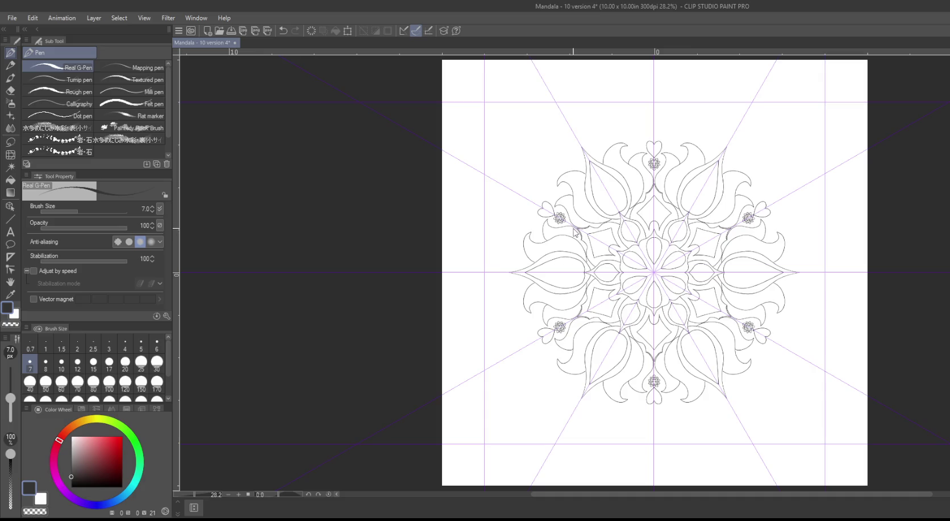
scroll(575, 228, "up", 2)
scroll(578, 228, "up", 1)
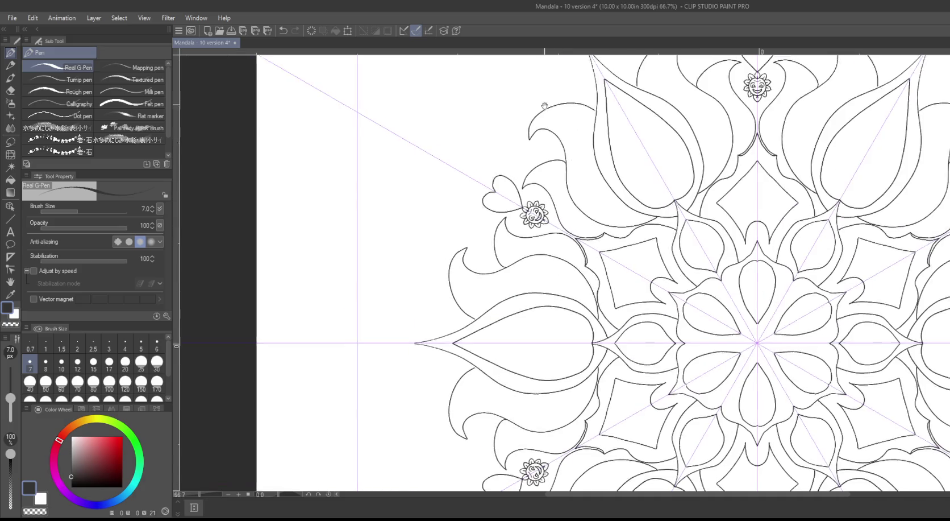
left_click_drag(545, 106, 484, 225)
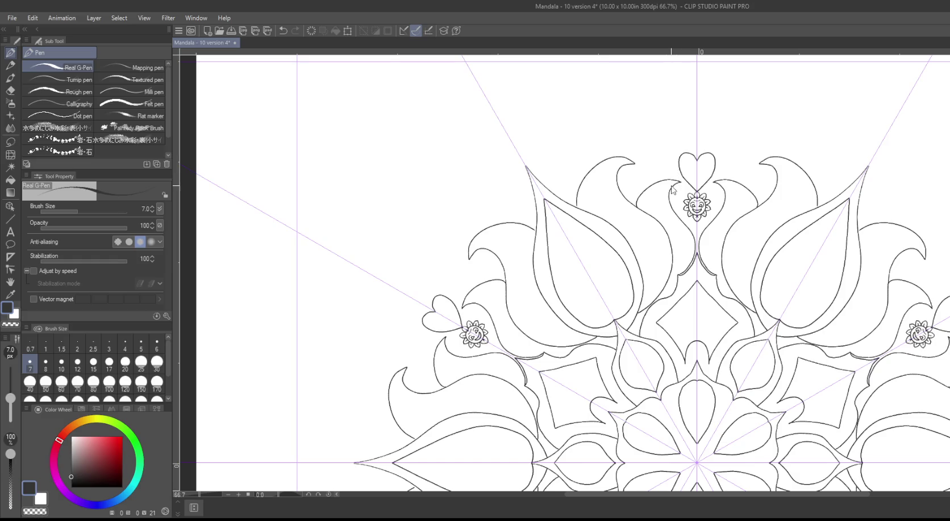
scroll(683, 173, "up", 2)
scroll(683, 171, "up", 1)
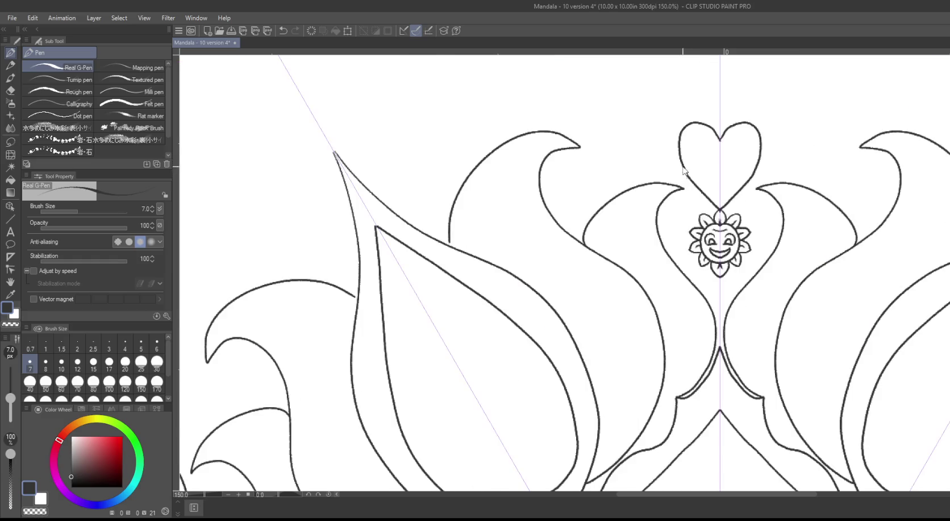
scroll(684, 170, "up", 1)
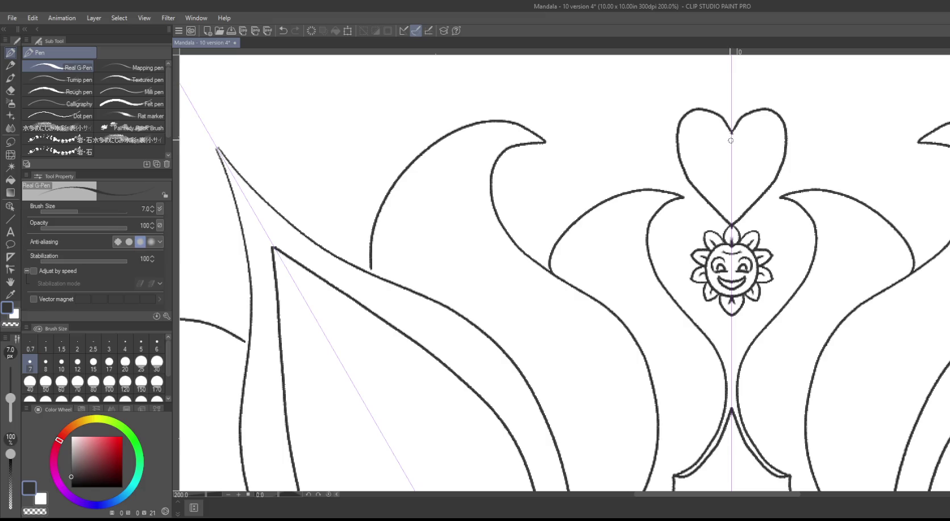
Step: Draw a mirrored inner outline, a central peak and twin spirals inside the top heart
mouse_move(731, 140)
left_mouse_down()
mouse_move(700, 122)
mouse_move(697, 179)
mouse_move(731, 208)
left_mouse_up()
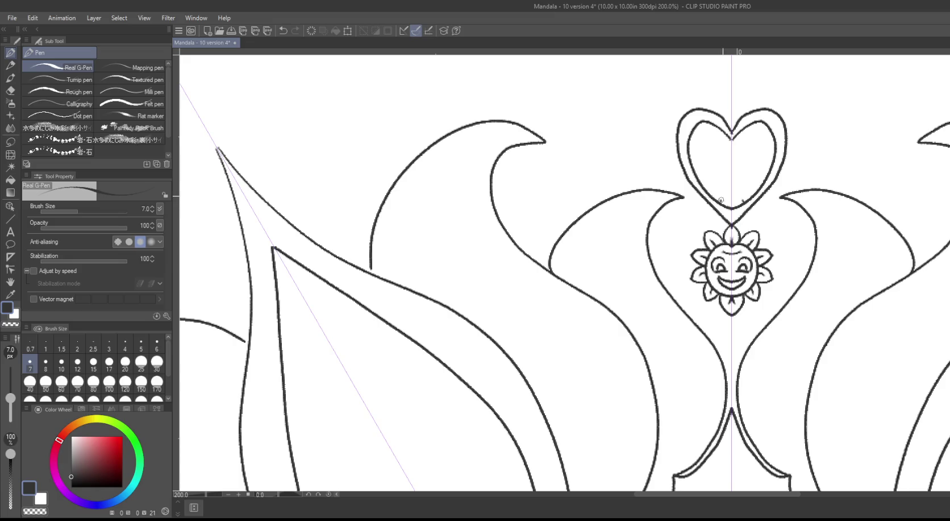
mouse_move(721, 200)
left_mouse_down()
mouse_move(731, 173)
mouse_move(688, 142)
mouse_move(718, 154)
mouse_move(703, 171)
mouse_move(701, 151)
mouse_move(711, 142)
mouse_move(721, 150)
mouse_move(725, 165)
mouse_move(704, 183)
left_mouse_up()
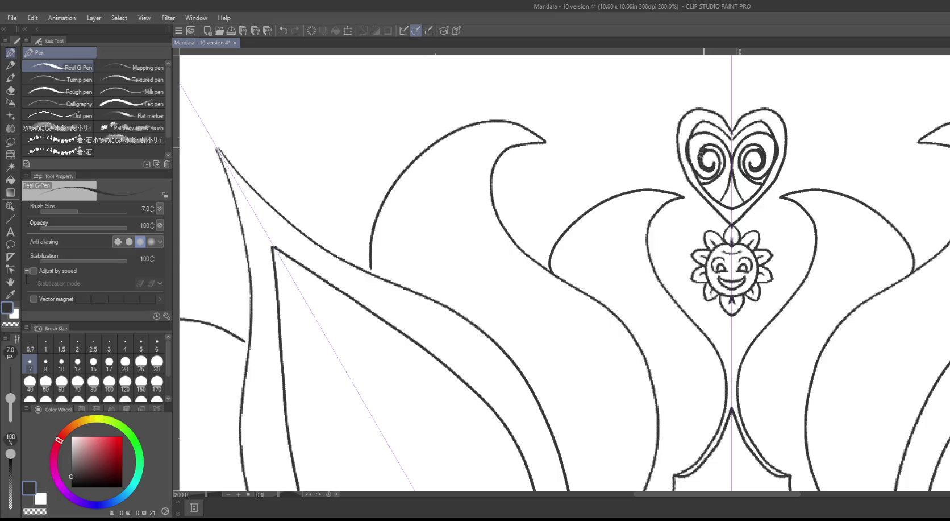
mouse_move(702, 154)
left_mouse_down()
mouse_move(722, 152)
mouse_move(720, 172)
left_mouse_up()
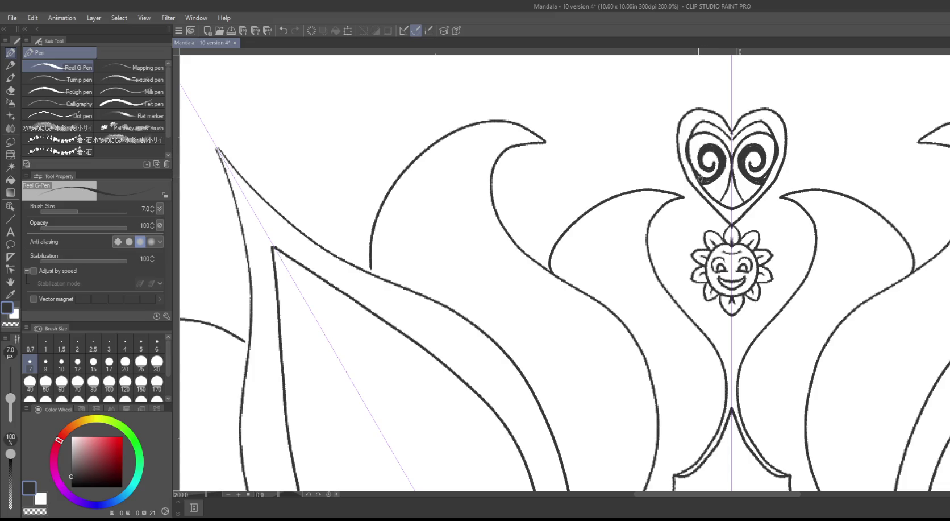
mouse_move(704, 181)
left_mouse_down()
mouse_move(731, 193)
mouse_move(724, 200)
mouse_move(731, 188)
mouse_move(720, 204)
mouse_move(733, 177)
left_mouse_up()
Step: Ink solid black shapes along the heart's inner left edge and top curves
mouse_move(697, 123)
left_mouse_down()
mouse_move(685, 147)
mouse_move(700, 186)
left_mouse_up()
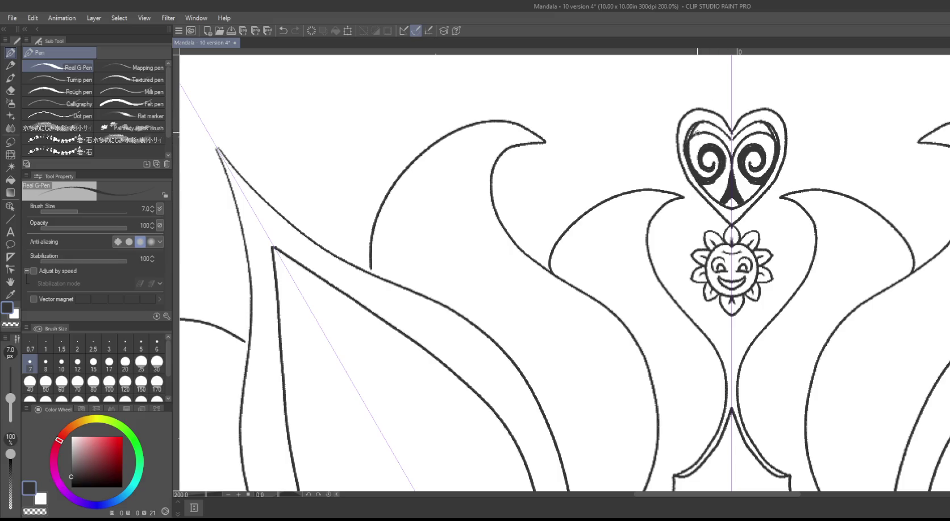
left_click_drag(704, 130, 691, 137)
mouse_move(731, 138)
left_mouse_down()
mouse_move(708, 128)
mouse_move(732, 147)
mouse_move(710, 130)
left_mouse_up()
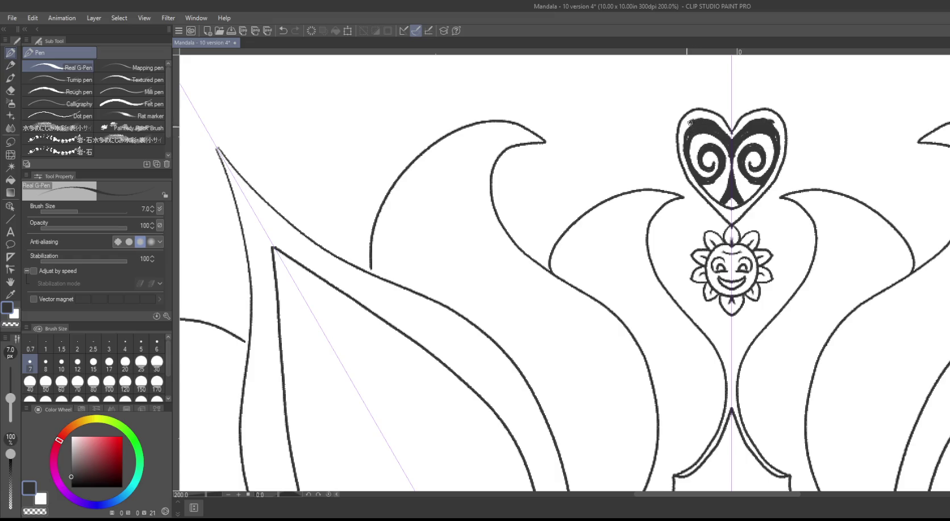
mouse_move(690, 122)
left_mouse_down()
mouse_move(687, 132)
mouse_move(717, 138)
left_mouse_up()
scroll(573, 166, "down", 1)
Step: Draw a scallop arc along the lower edge of the heart
scroll(572, 166, "down", 1)
scroll(568, 167, "down", 1)
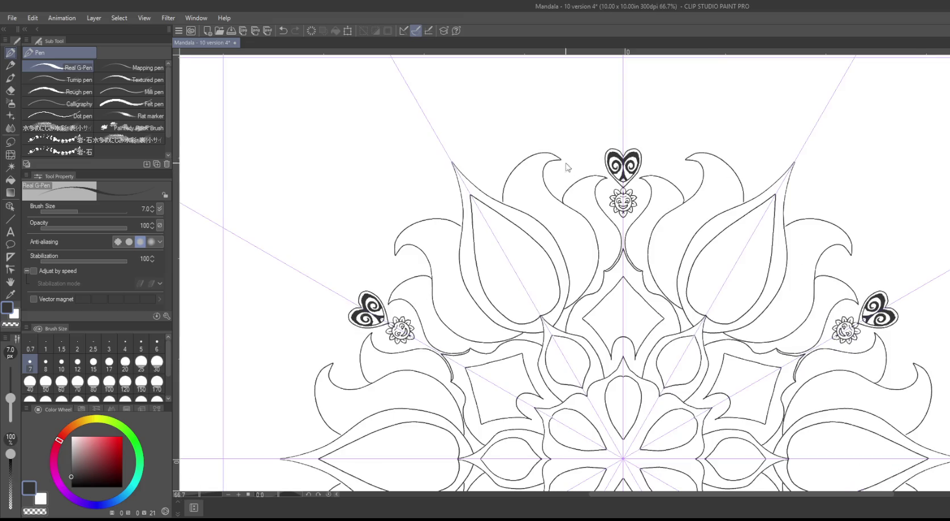
scroll(567, 166, "down", 1)
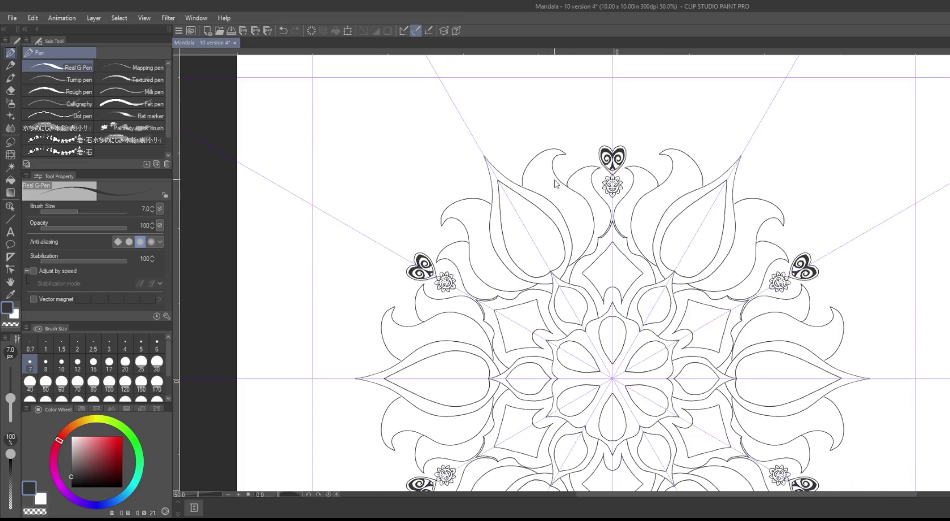
scroll(597, 175, "up", 6)
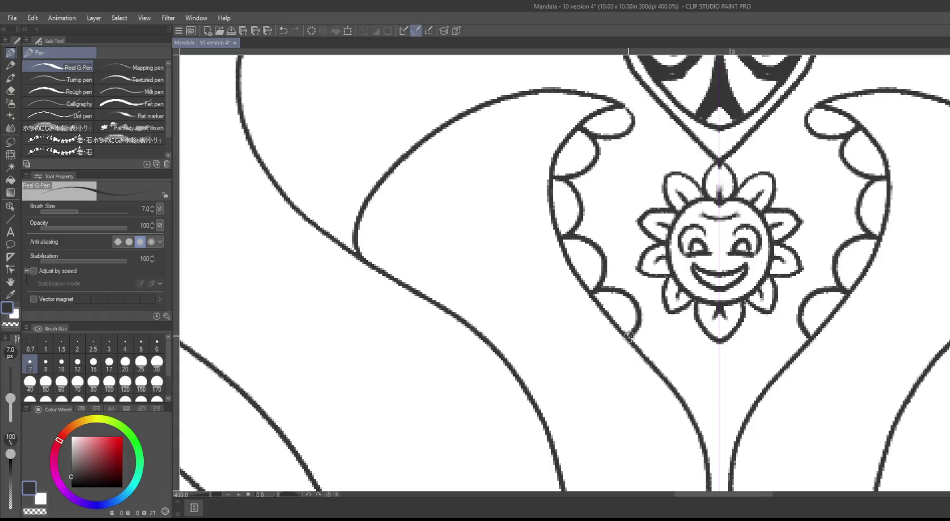
mouse_move(632, 337)
left_mouse_down()
mouse_move(676, 379)
mouse_move(699, 422)
mouse_move(720, 431)
left_mouse_up()
Step: Zoom out and fit the whole square mandala page to the screen with Ctrl+0
scroll(519, 180, "down", 2)
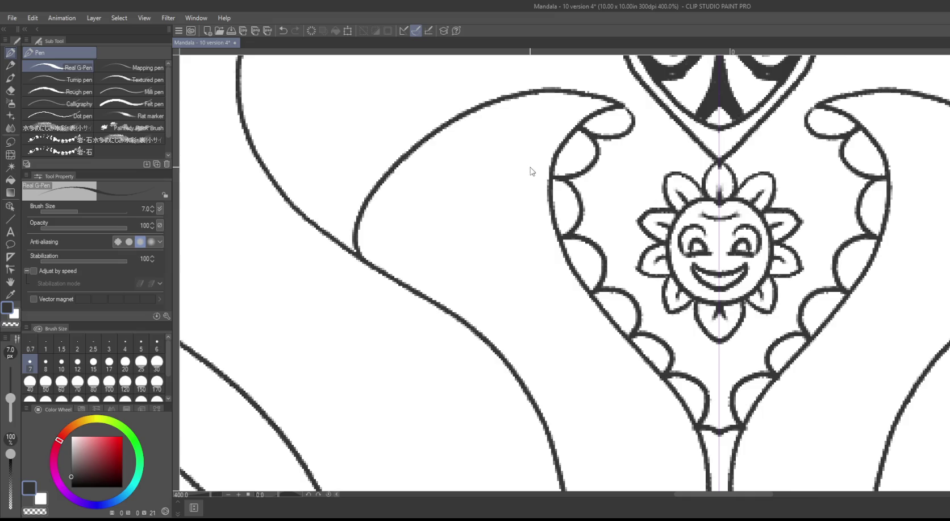
scroll(526, 170, "down", 1)
scroll(524, 187, "down", 1)
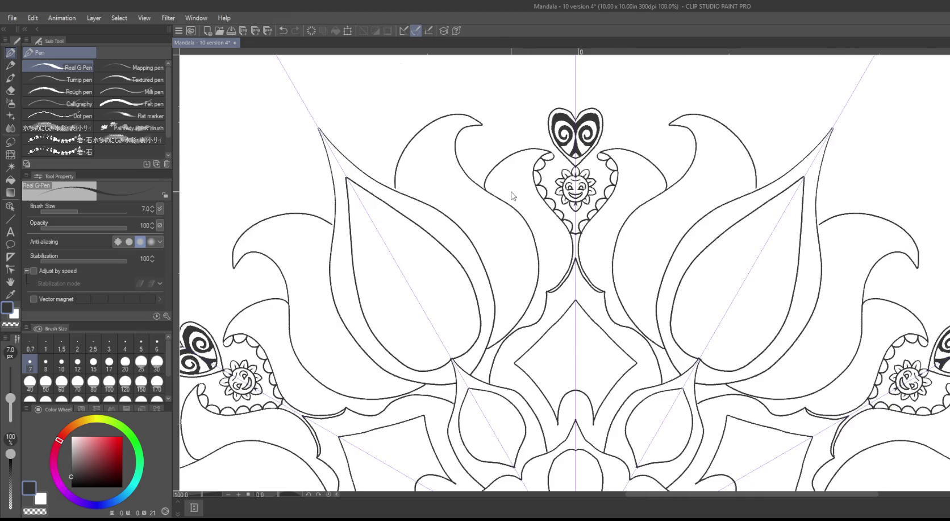
key("ctrl+0")
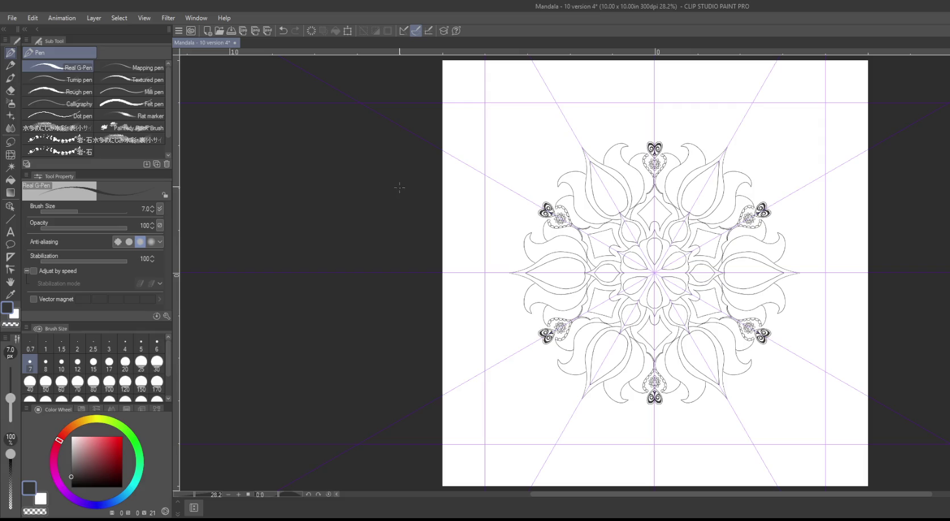
Step: Draw a mirrored inner outline inside the left outer petal, redoing the first try
scroll(404, 214, "up", 1)
scroll(413, 188, "up", 2)
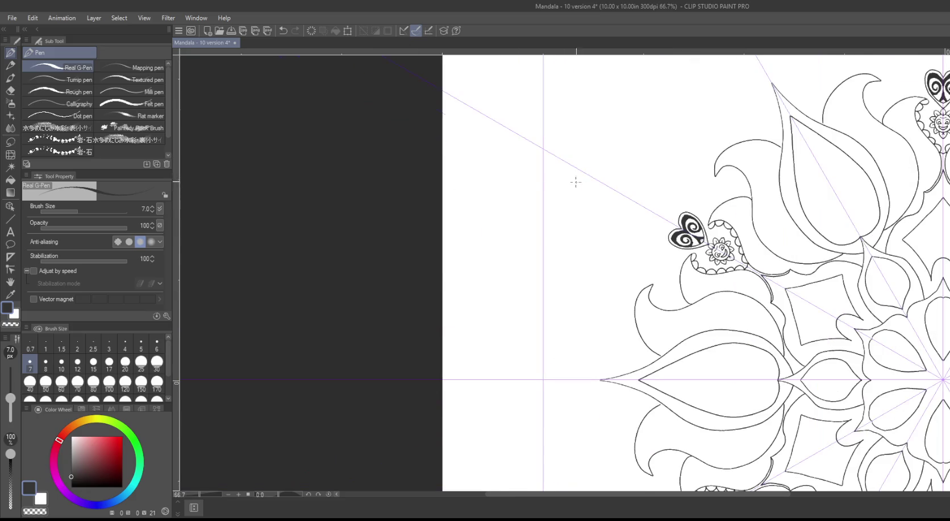
scroll(570, 182, "right", 5)
scroll(546, 194, "up", 2)
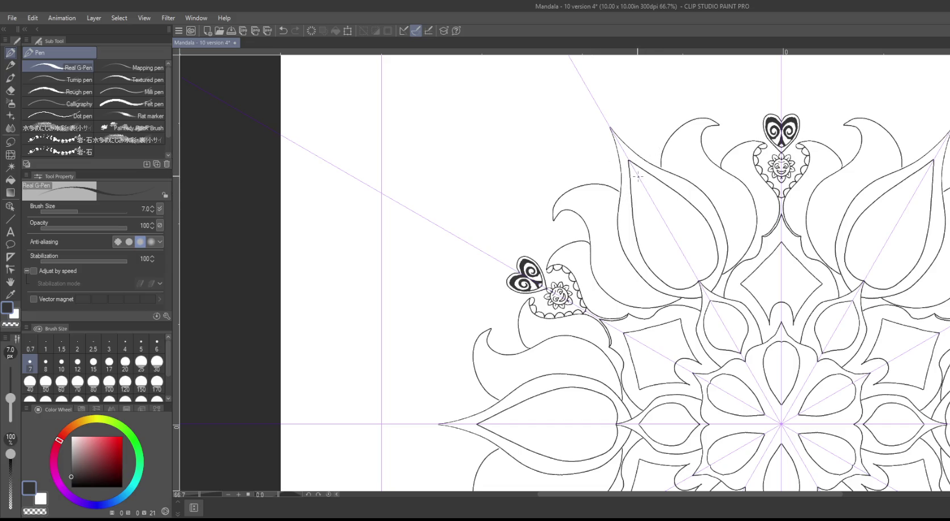
mouse_move(637, 174)
left_mouse_down()
mouse_move(657, 257)
mouse_move(663, 269)
mouse_move(684, 270)
left_mouse_up()
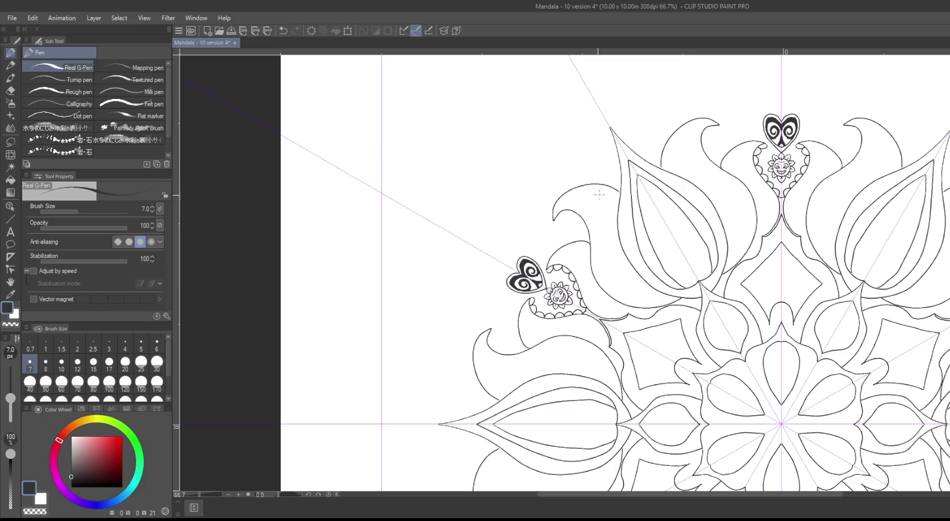
key("ctrl+z")
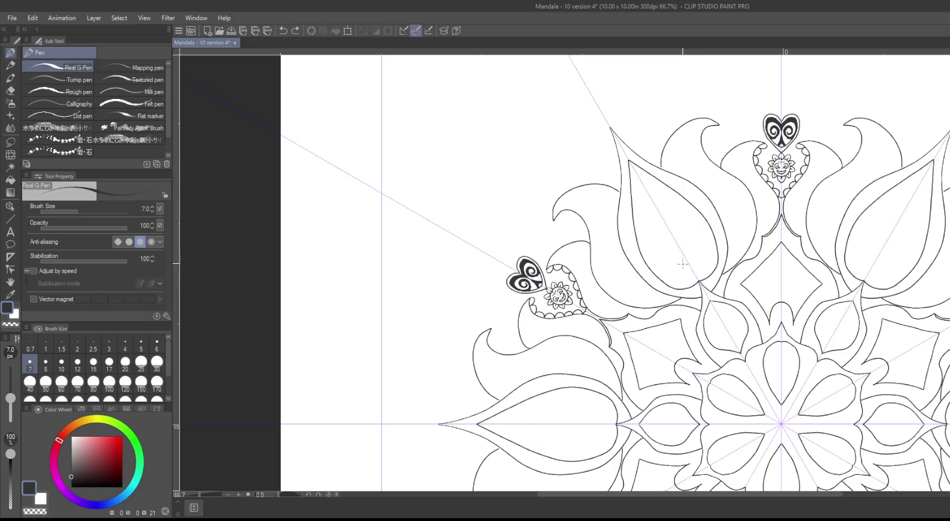
mouse_move(633, 163)
left_mouse_down()
mouse_move(663, 266)
mouse_move(684, 281)
mouse_move(688, 262)
left_mouse_up()
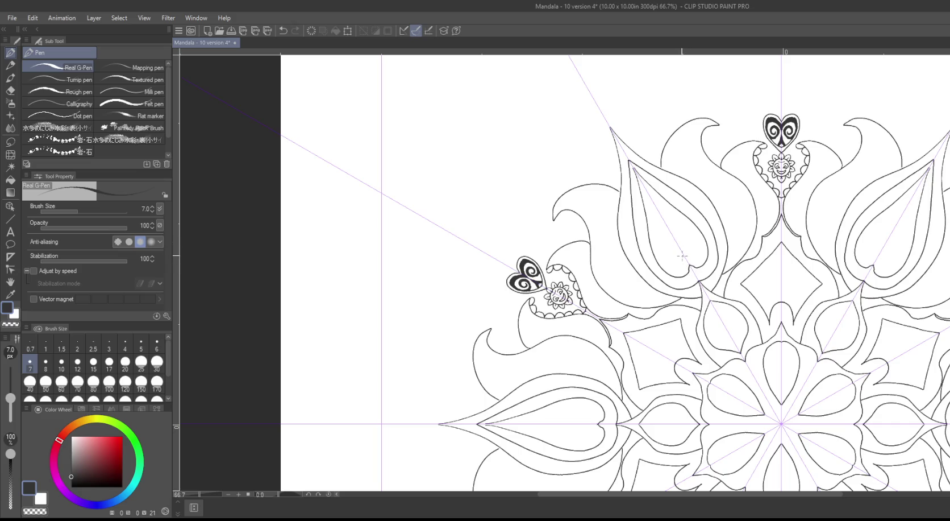
Step: Add a tip curl and bead circles to the outer petal's chain, undoing misplaced tip marks
left_click_drag(682, 252, 682, 263)
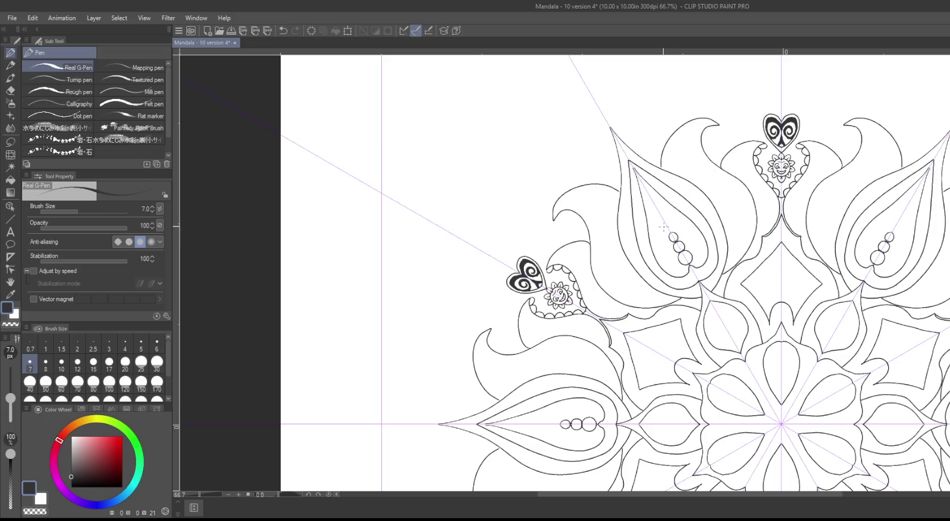
left_click_drag(667, 228, 665, 220)
left_click_drag(631, 166, 638, 176)
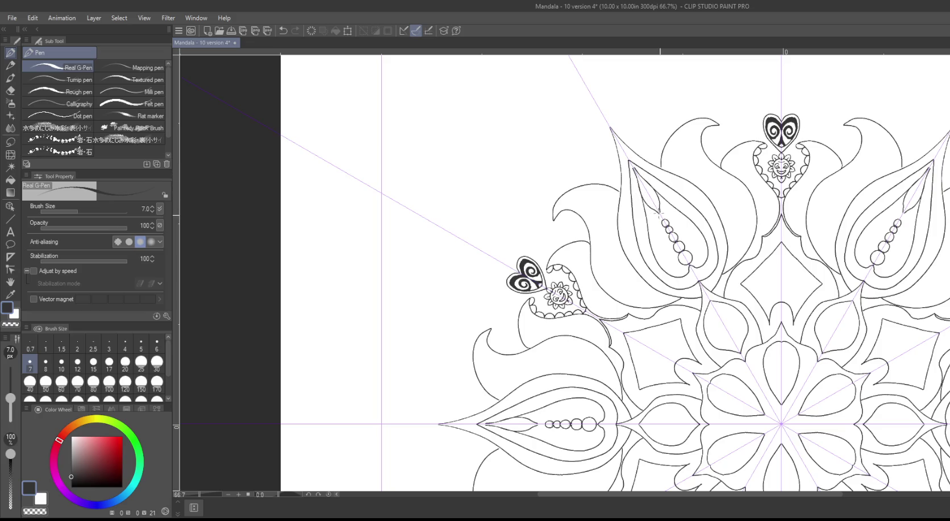
key("ctrl+z")
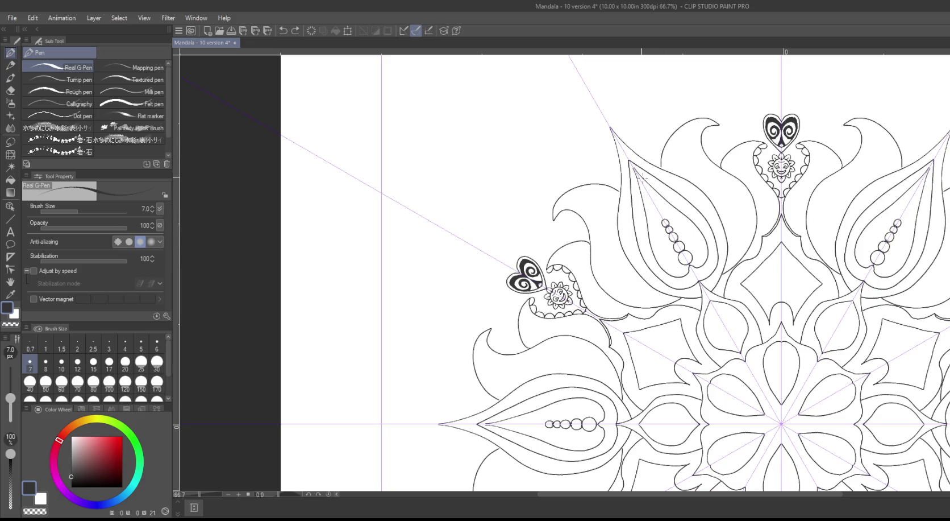
left_click_drag(638, 177, 642, 178)
key("ctrl+z")
Step: Draw a curled teardrop inside the upper-left centre petal
scroll(470, 233, "down", 2)
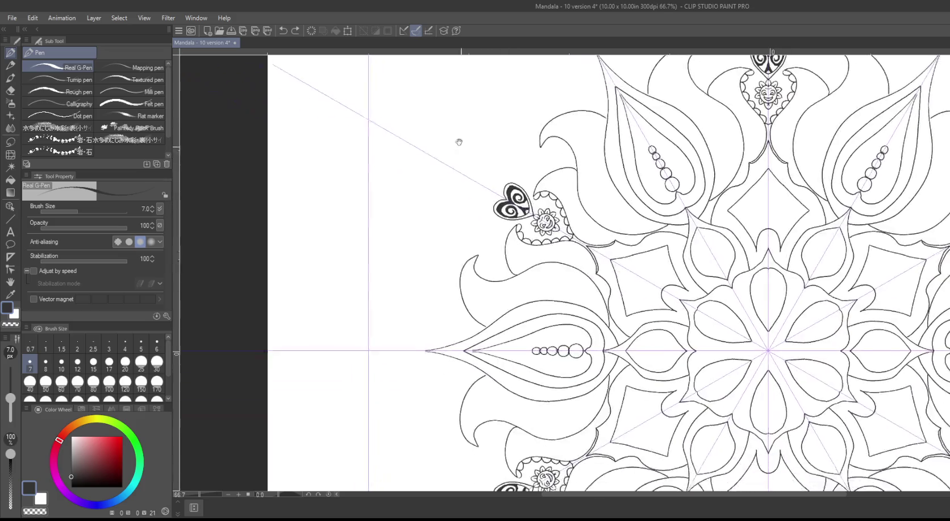
scroll(463, 148, "down", 3)
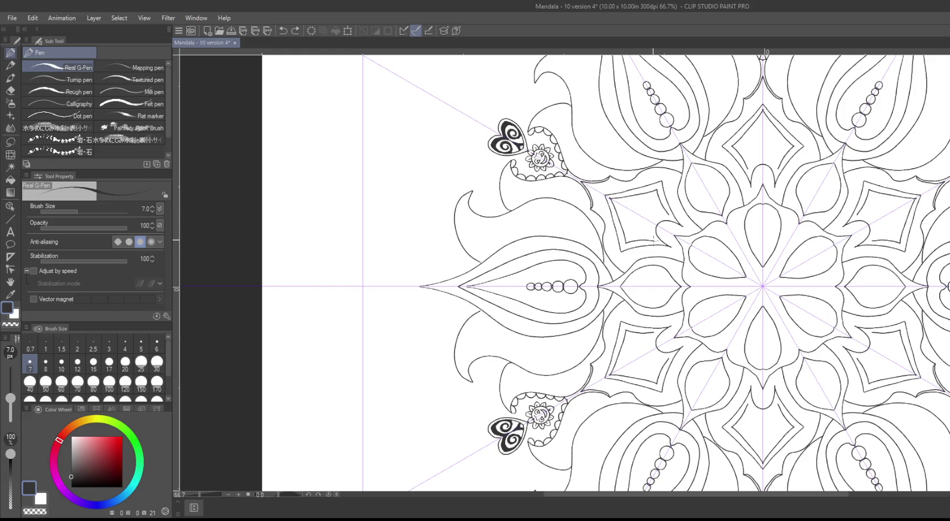
left_click(651, 221)
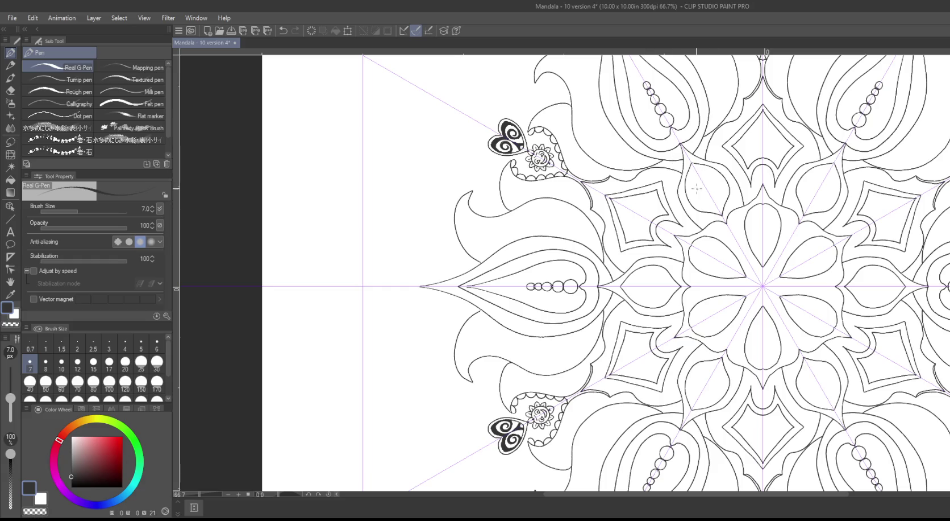
mouse_move(690, 212)
left_mouse_down()
mouse_move(675, 158)
mouse_move(659, 160)
left_mouse_up()
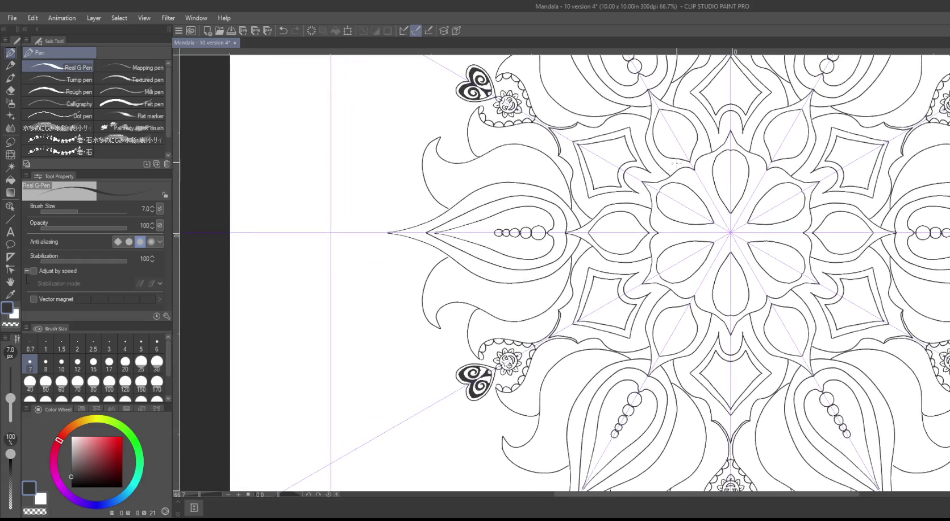
left_click(663, 195)
left_click_drag(662, 195, 695, 218)
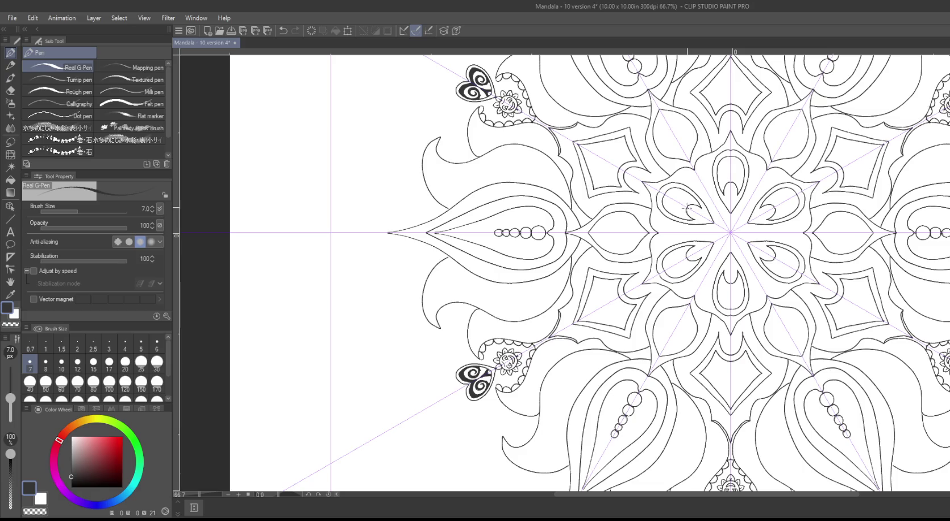
left_click_drag(704, 215, 692, 211)
scroll(415, 221, "down", 1)
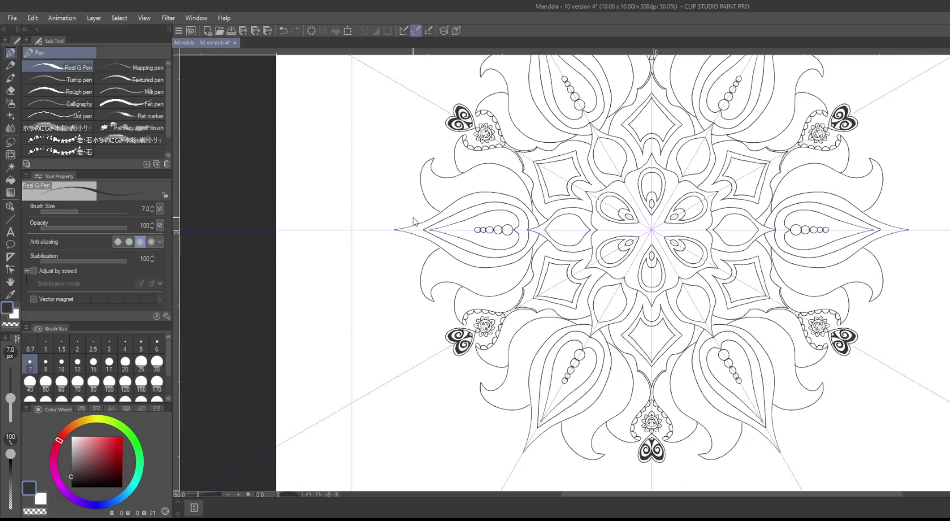
Step: Zoom out to 28.2% to see the full page and toggle the symmetry ruler display
scroll(417, 222, "down", 1)
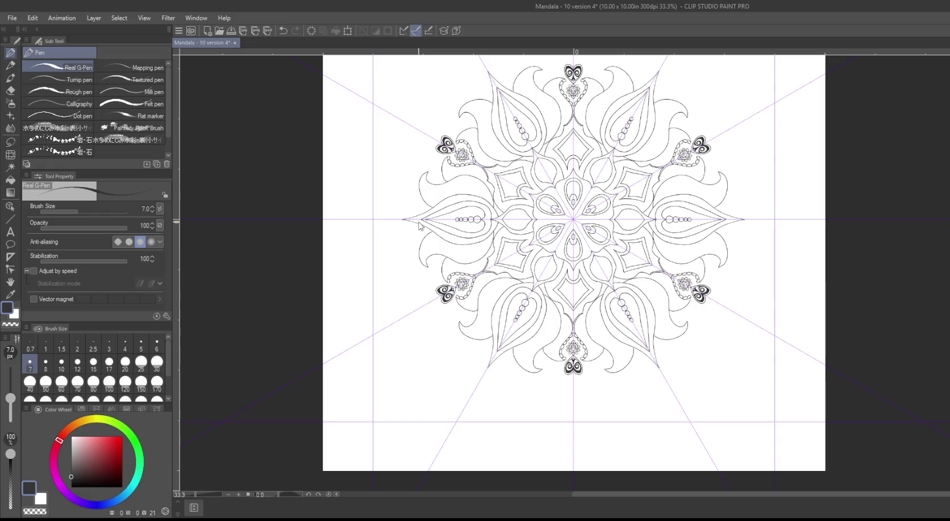
scroll(420, 226, "down", 1)
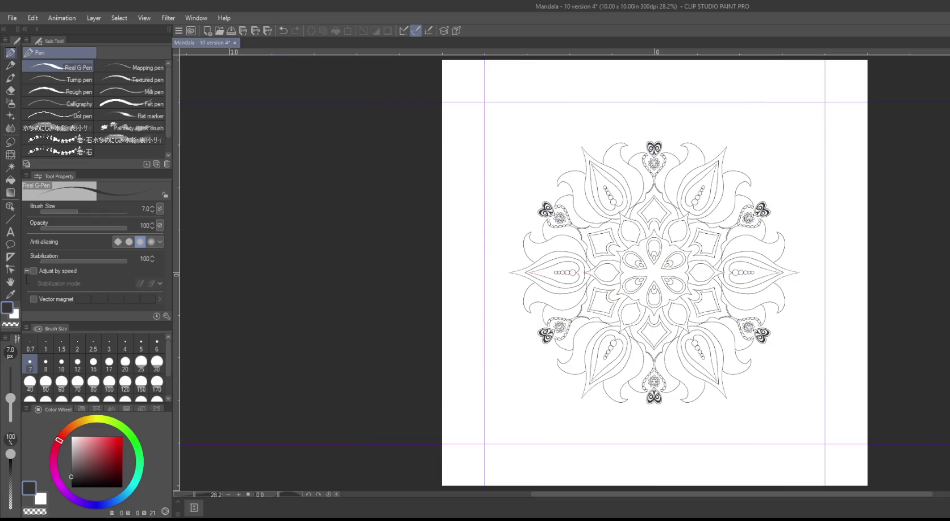
key("ctrl+y")
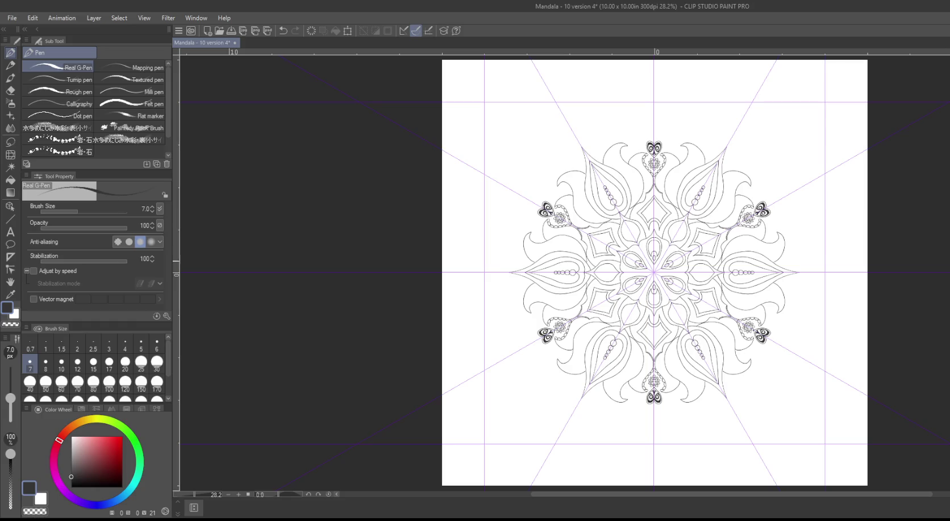
Step: Create a 12-line symmetrical ruler with 45° snapping from the mandala centre
left_click(8, 259)
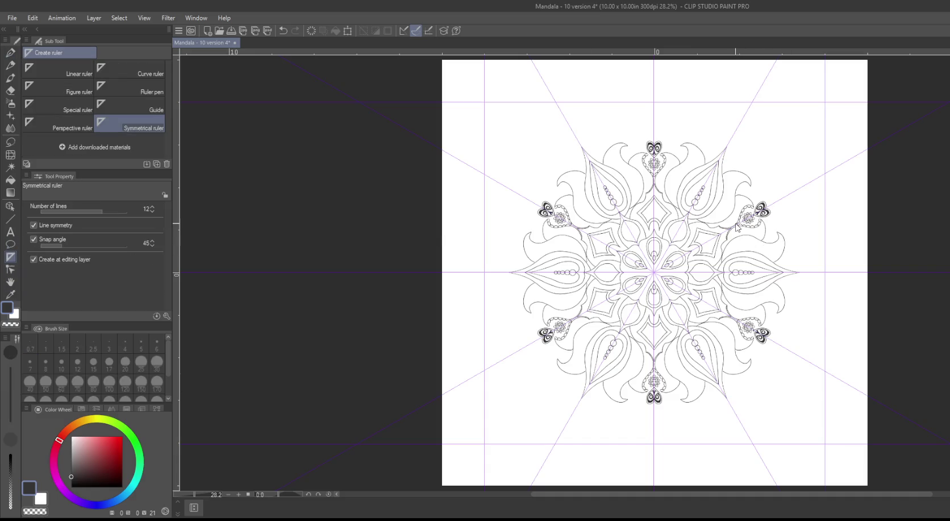
scroll(737, 226, "up", 1)
scroll(737, 227, "up", 2)
scroll(700, 256, "up", 1)
scroll(666, 290, "up", 1)
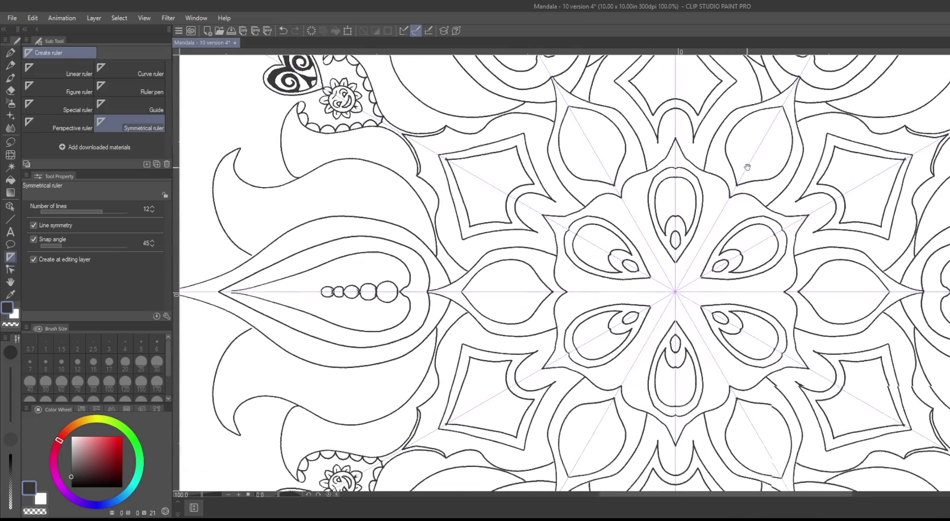
left_click_drag(676, 291, 422, 81)
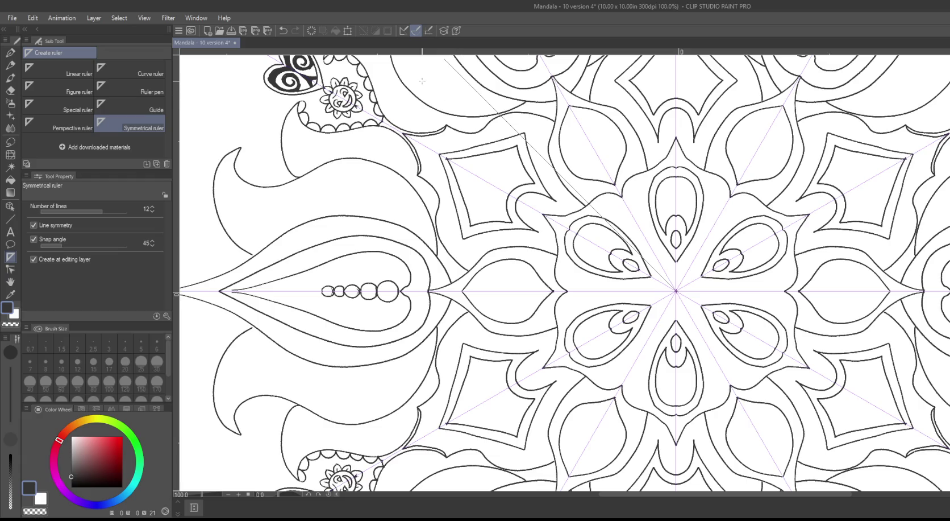
left_click_drag(423, 81, 422, 80)
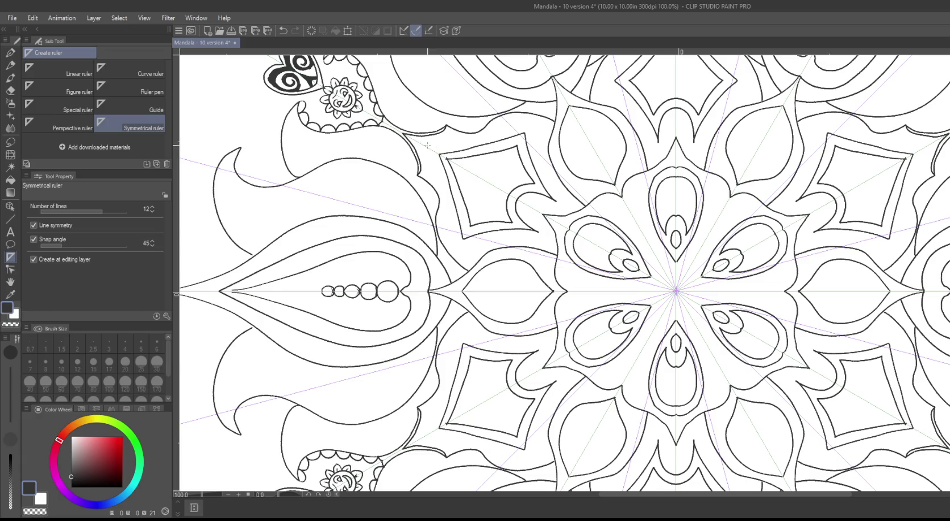
Step: Pan to the upper-left page area and undo the extra symmetrical ruler above the mandala
mouse_move(434, 98)
left_mouse_down()
mouse_move(548, 162)
mouse_move(795, 373)
mouse_move(796, 393)
left_mouse_up()
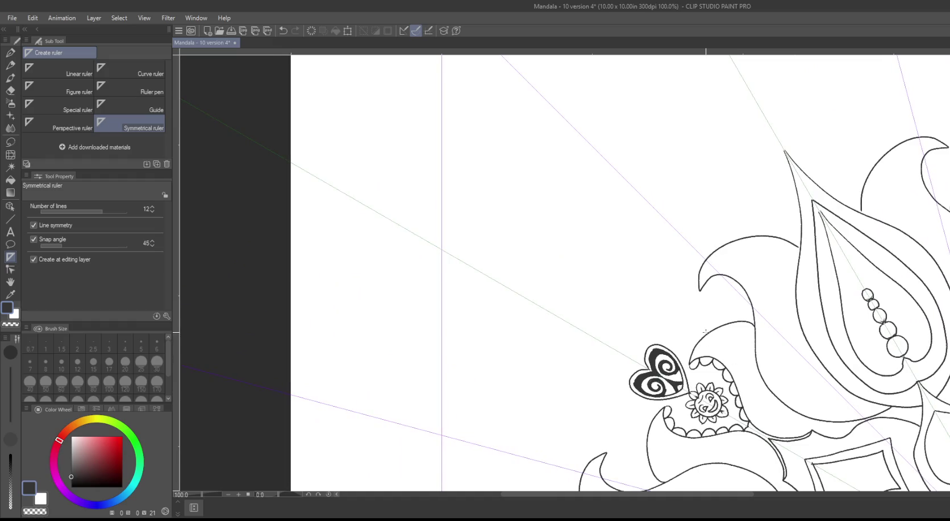
scroll(706, 337, "down", 1)
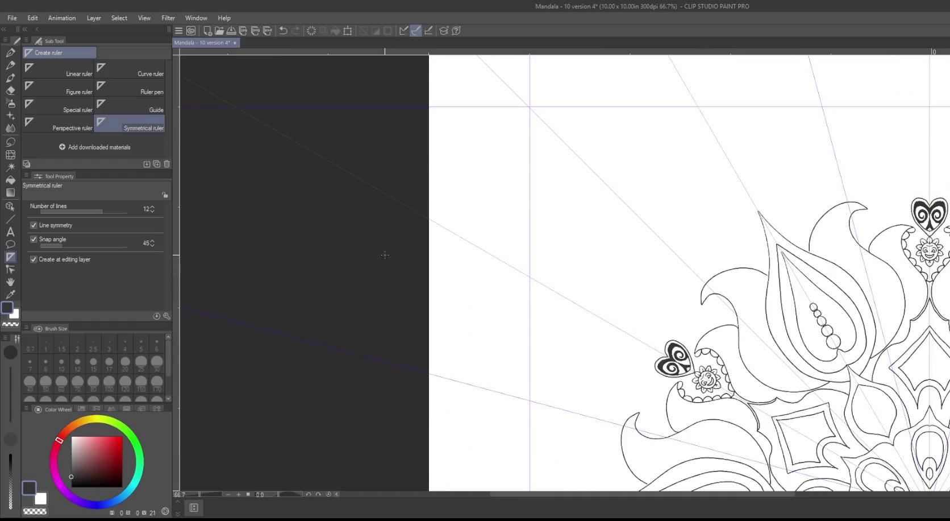
left_click_drag(621, 174, 491, 220)
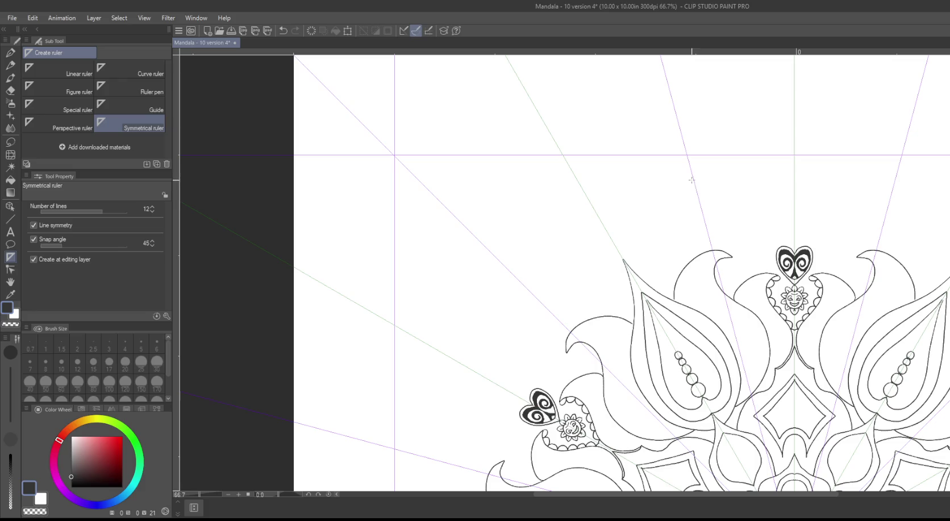
mouse_move(693, 178)
left_mouse_down()
mouse_move(683, 210)
mouse_move(681, 200)
left_mouse_up()
key("ctrl+z")
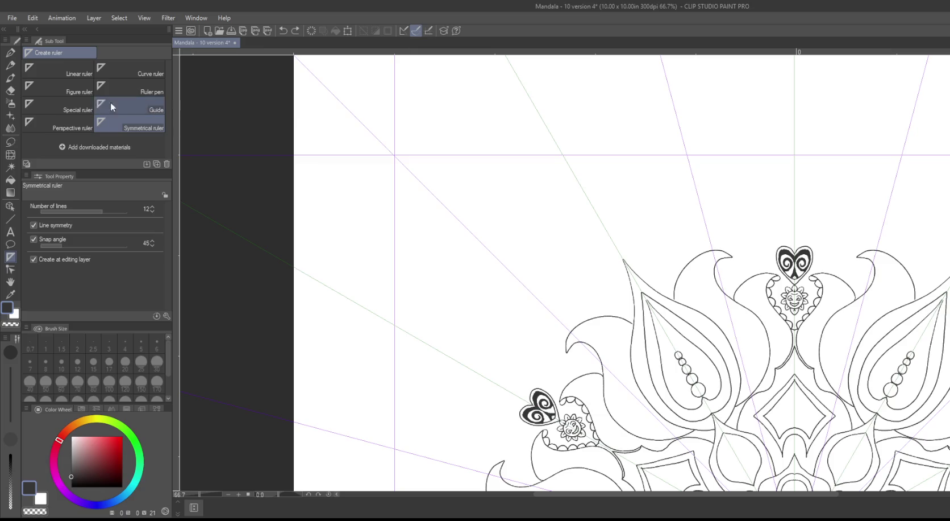
left_click(10, 52)
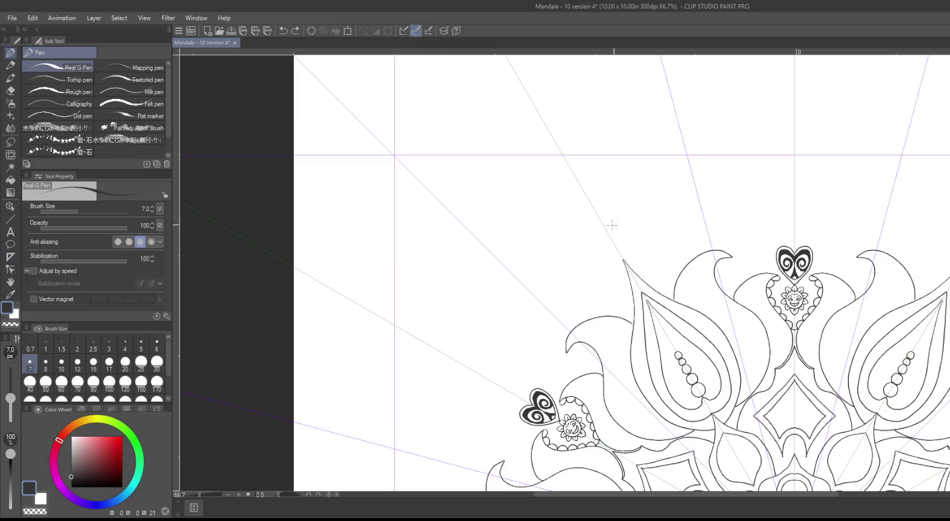
Step: Ink a mirrored large pointed outer petal, fixing one stroke, then zoom out to 33.3%
left_click_drag(691, 174, 689, 259)
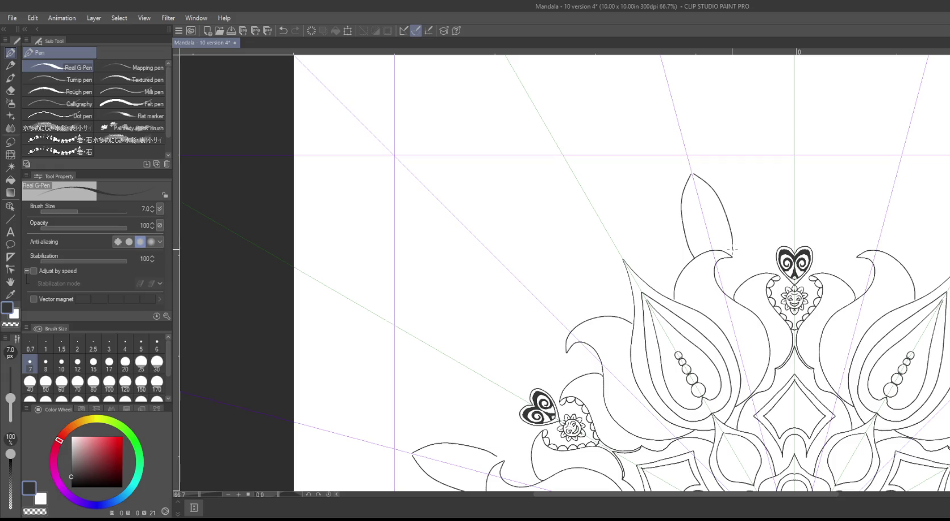
left_click_drag(733, 248, 741, 248)
key("ctrl+z")
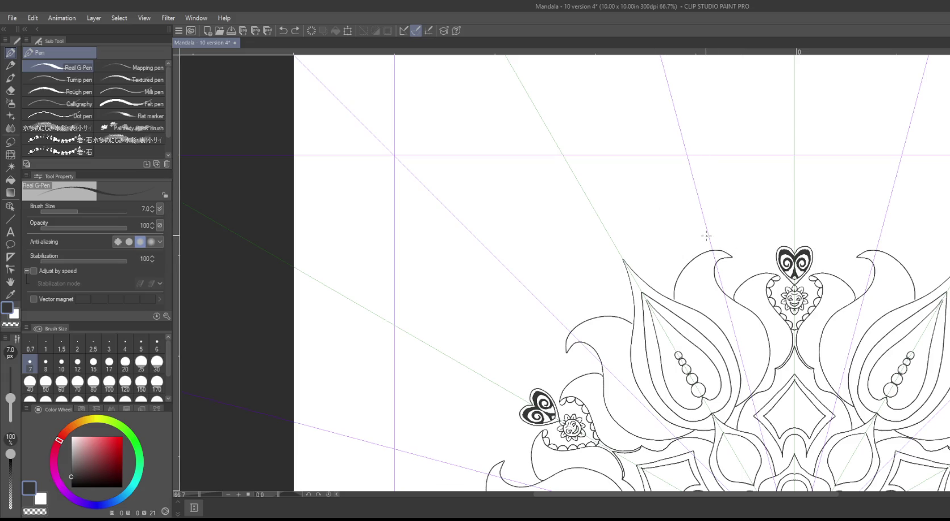
mouse_move(723, 229)
left_mouse_down()
mouse_move(693, 237)
mouse_move(665, 282)
mouse_move(630, 226)
mouse_move(688, 155)
left_mouse_up()
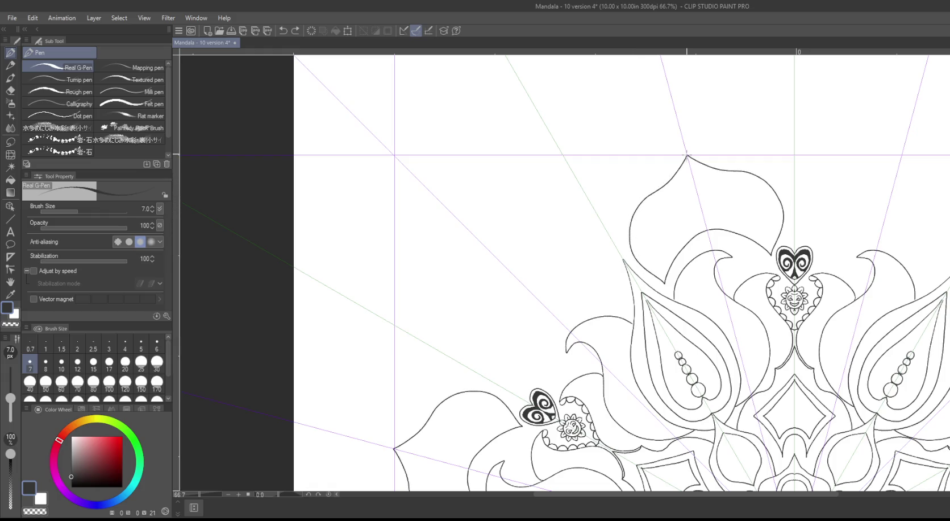
mouse_move(520, 227)
left_mouse_down()
mouse_move(586, 173)
mouse_move(632, 176)
left_mouse_up()
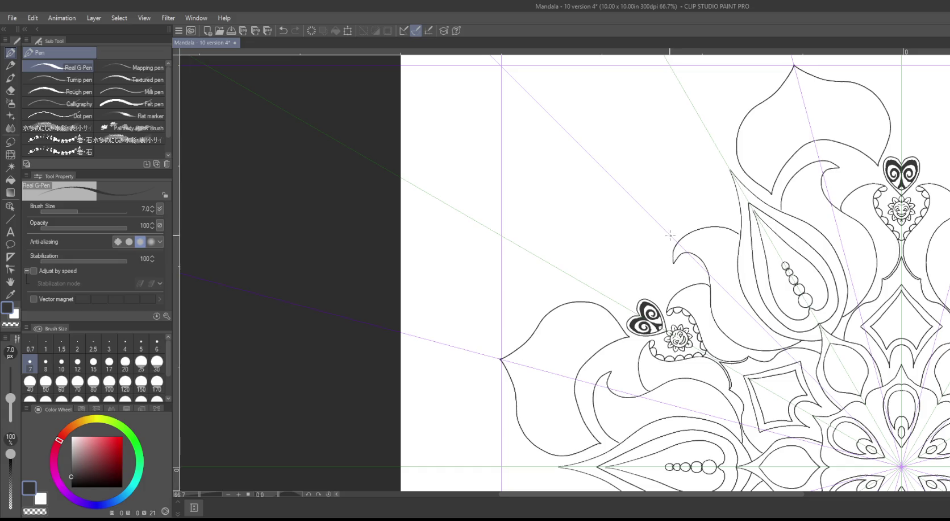
mouse_move(673, 233)
left_mouse_down()
mouse_move(731, 213)
mouse_move(590, 158)
left_mouse_up()
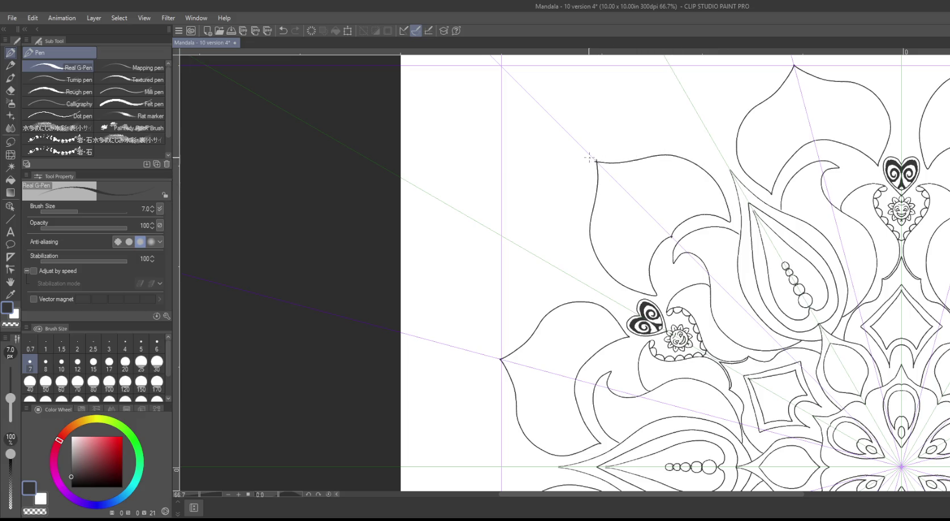
mouse_move(562, 192)
left_mouse_down()
mouse_move(519, 161)
mouse_move(531, 118)
left_mouse_up()
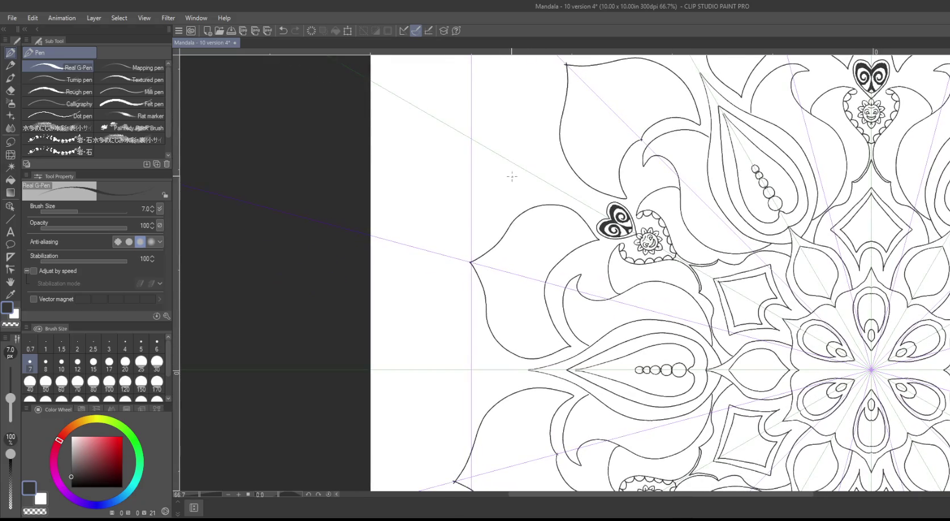
scroll(523, 161, "down", 1)
scroll(521, 157, "down", 1)
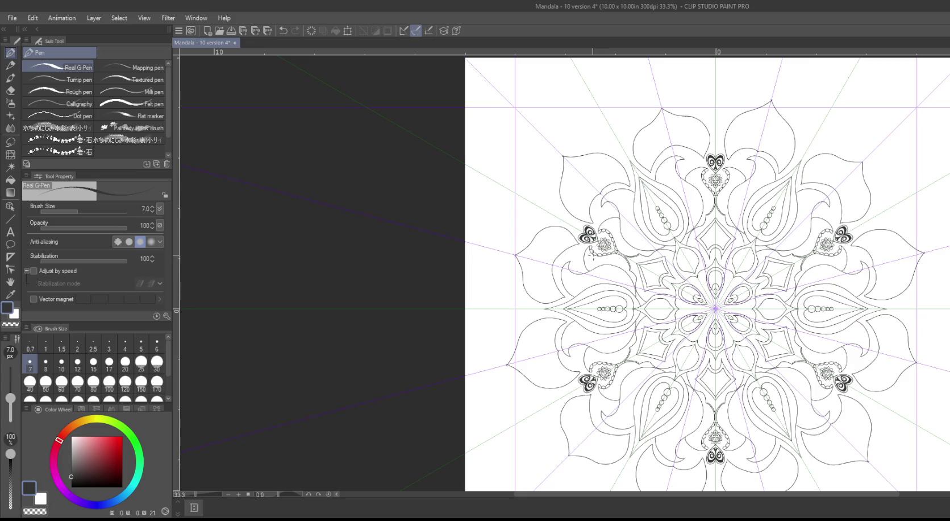
left_click_drag(582, 248, 574, 266)
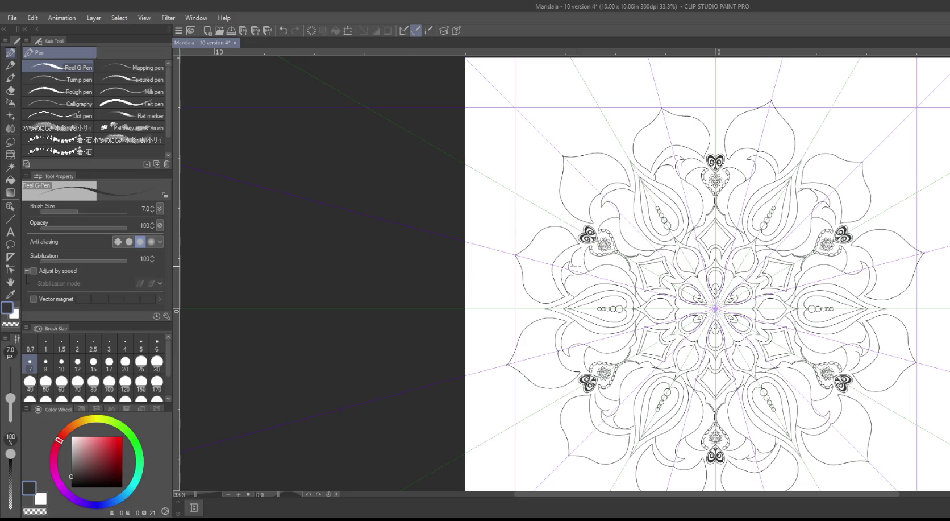
key("ctrl+z")
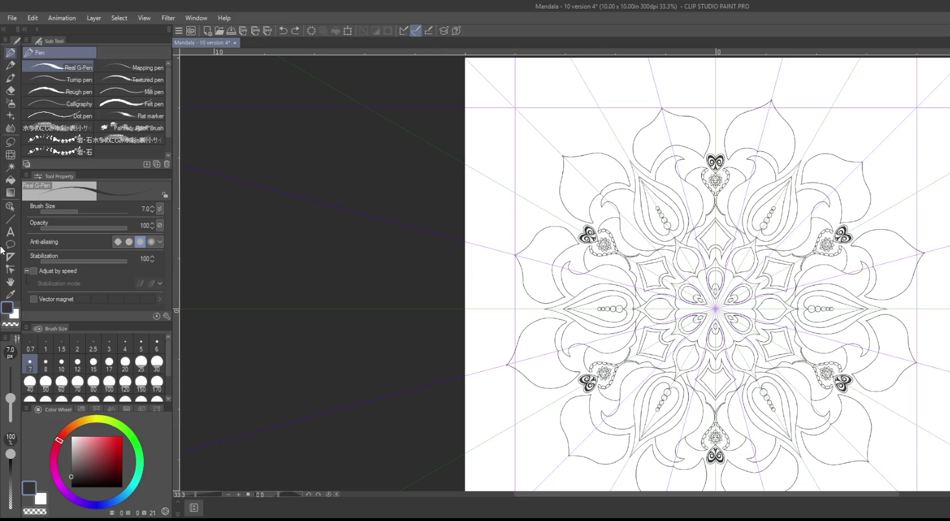
left_click(9, 258)
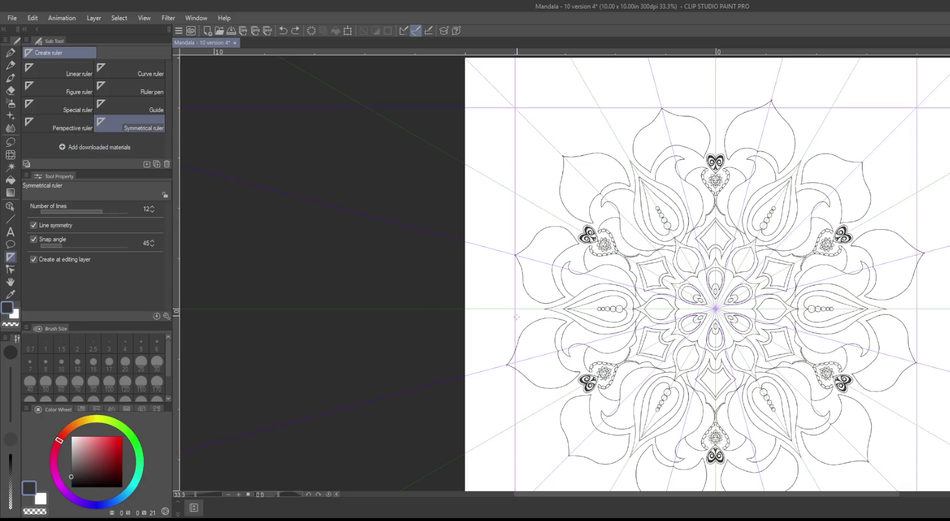
left_click_drag(349, 255, 314, 270)
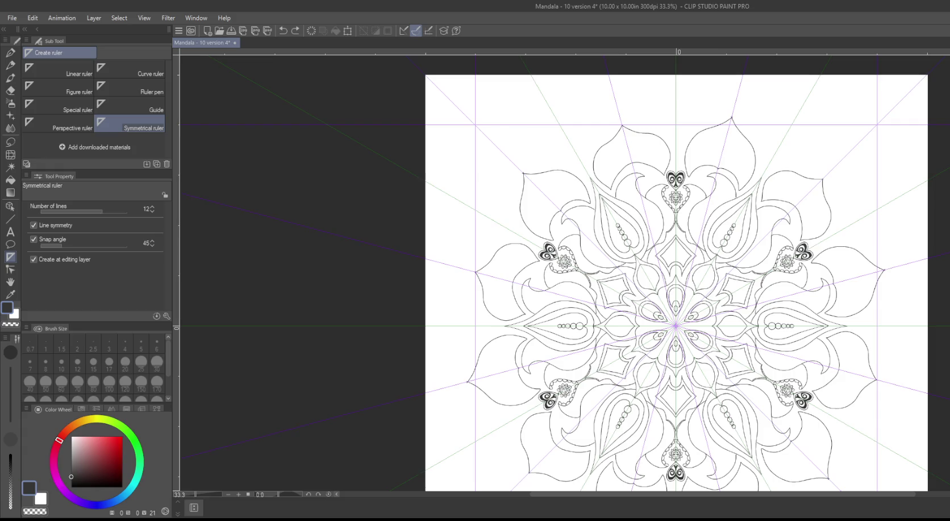
key("ctrl+y")
left_click(574, 149)
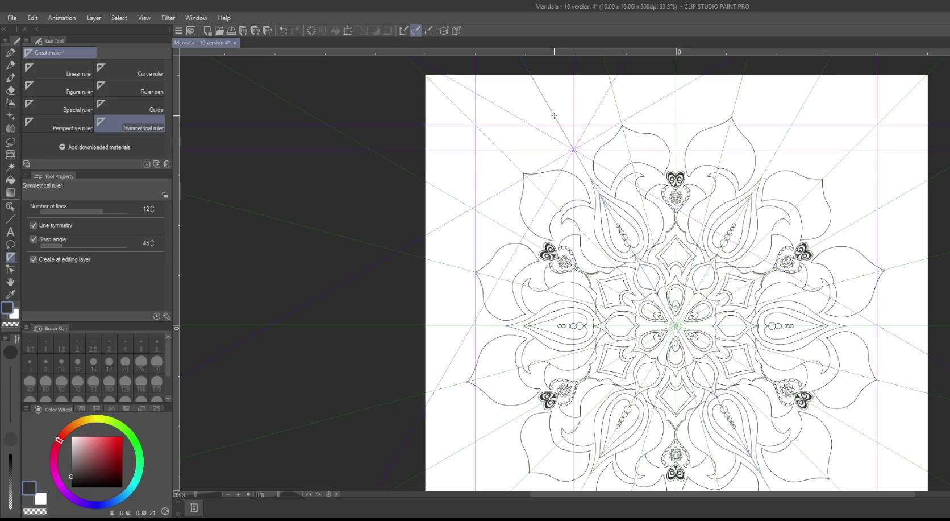
key("ctrl+z")
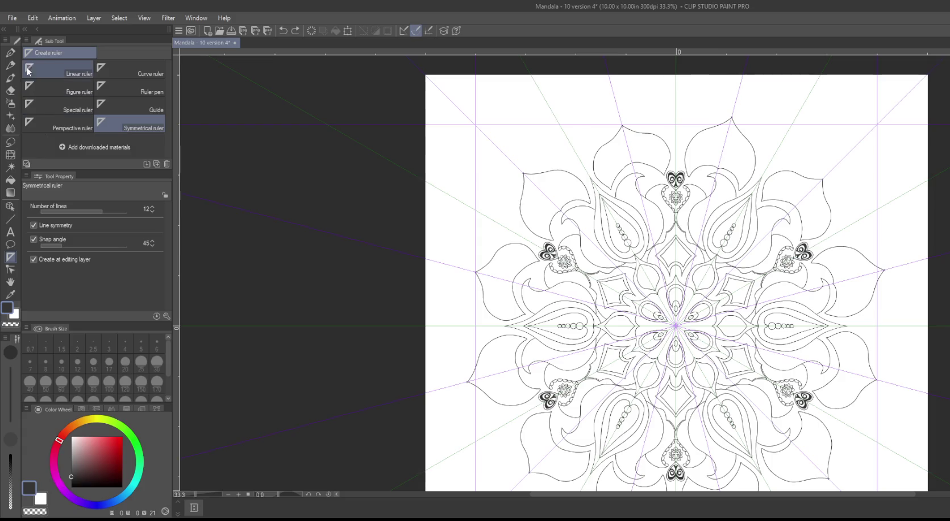
left_click(11, 53)
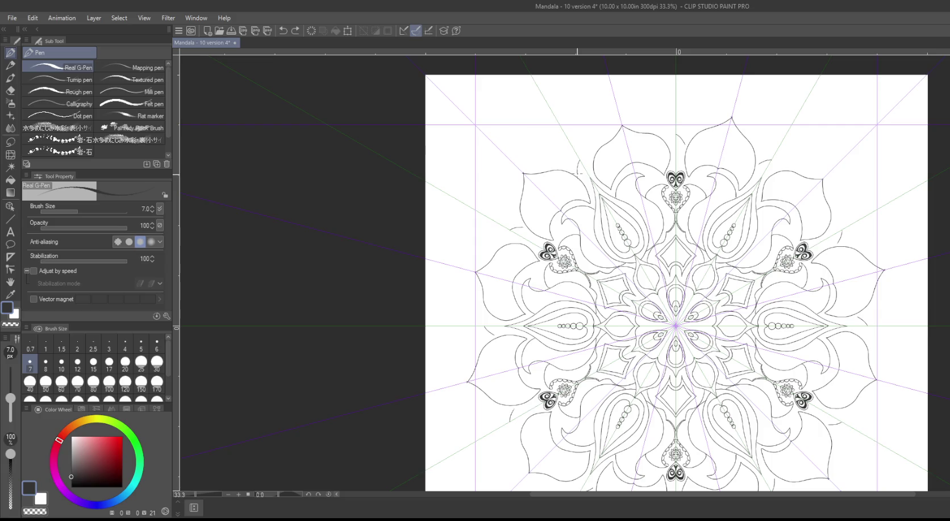
left_click_drag(579, 178, 584, 158)
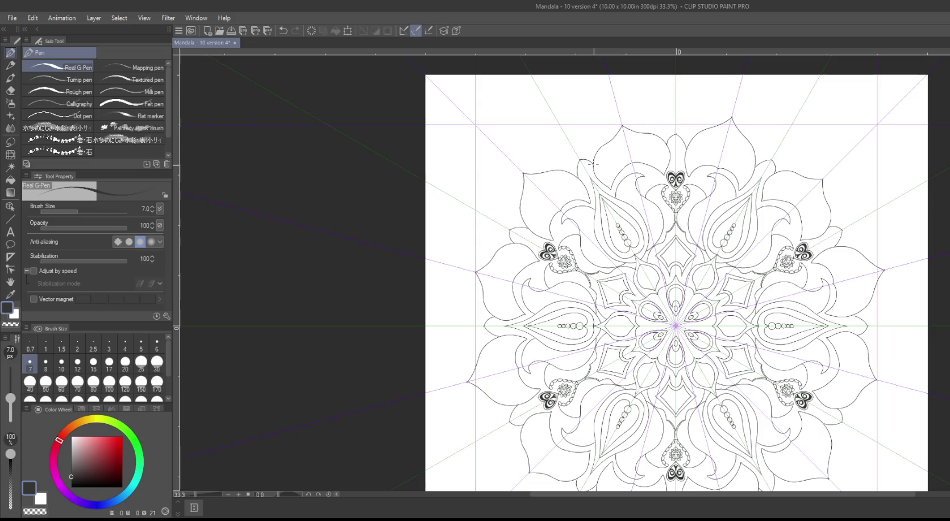
left_click_drag(493, 187, 550, 129)
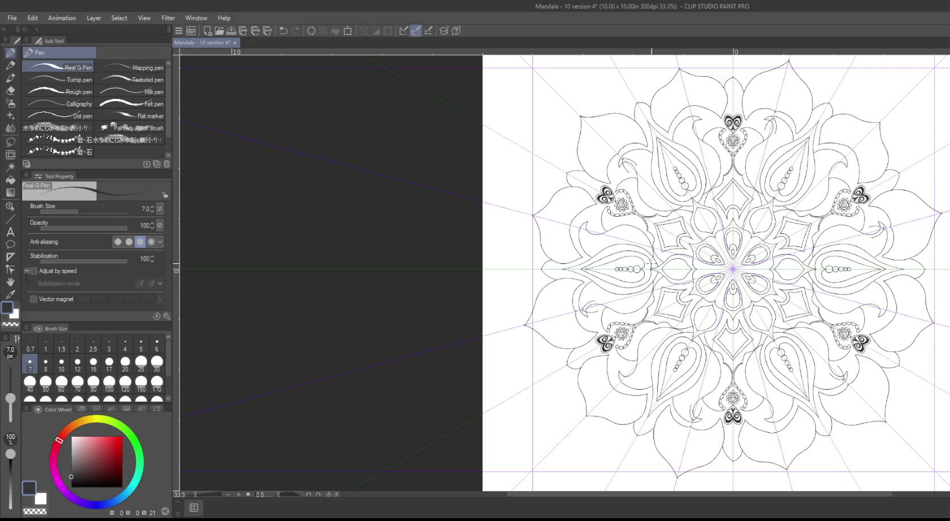
key("ctrl+z")
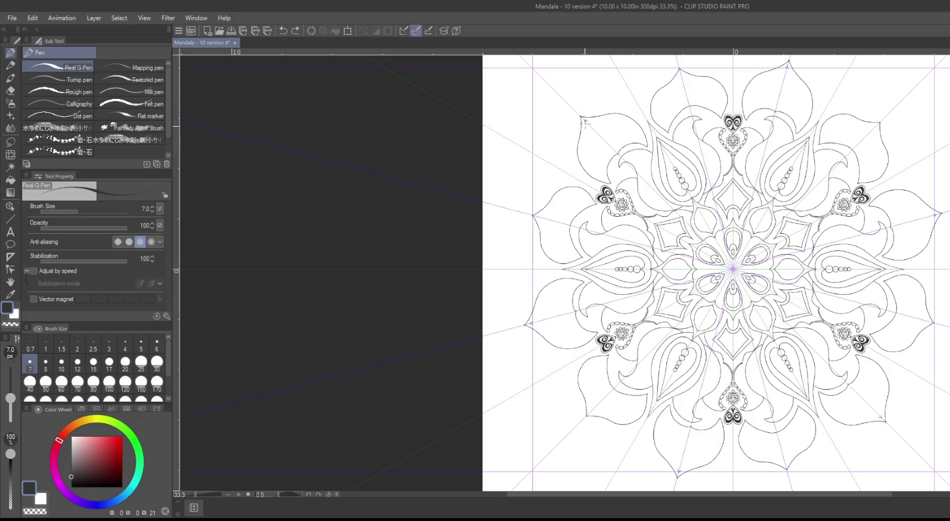
left_click_drag(583, 152, 602, 185)
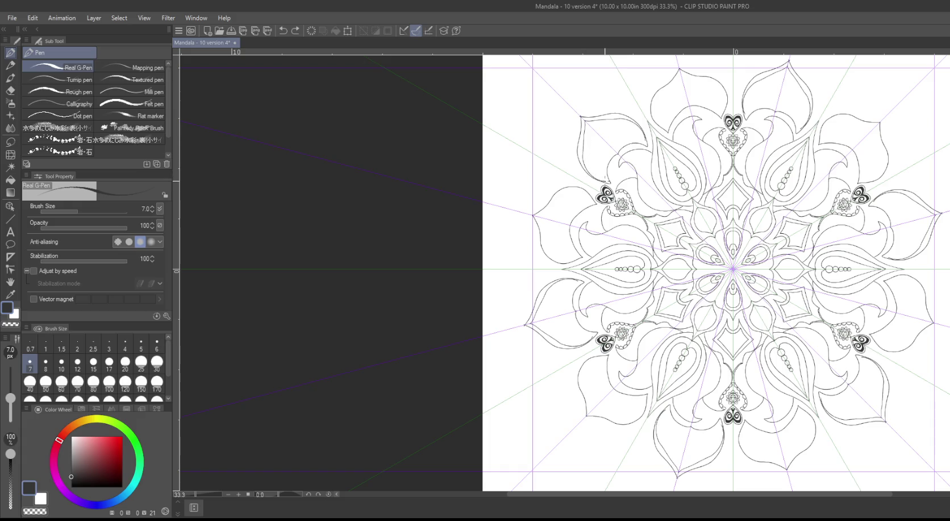
key("ctrl+z")
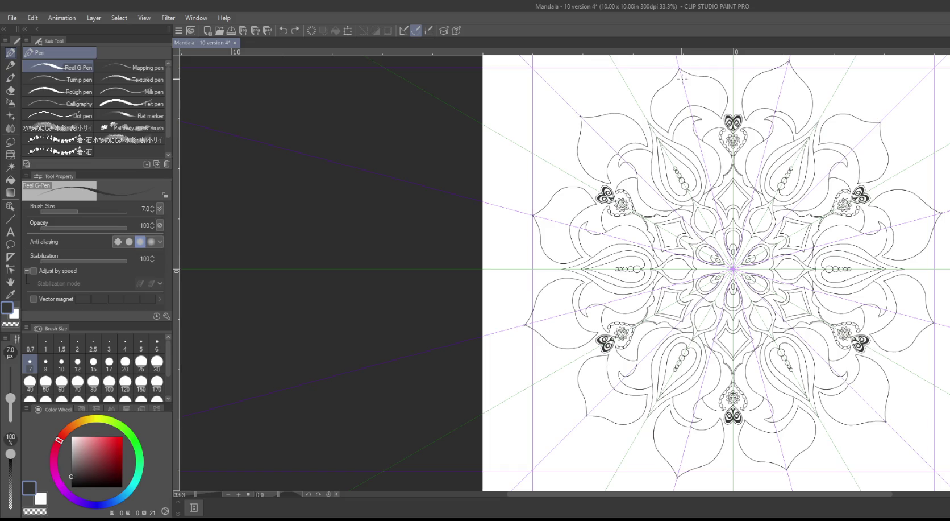
left_click_drag(680, 82, 674, 86)
key("ctrl+z")
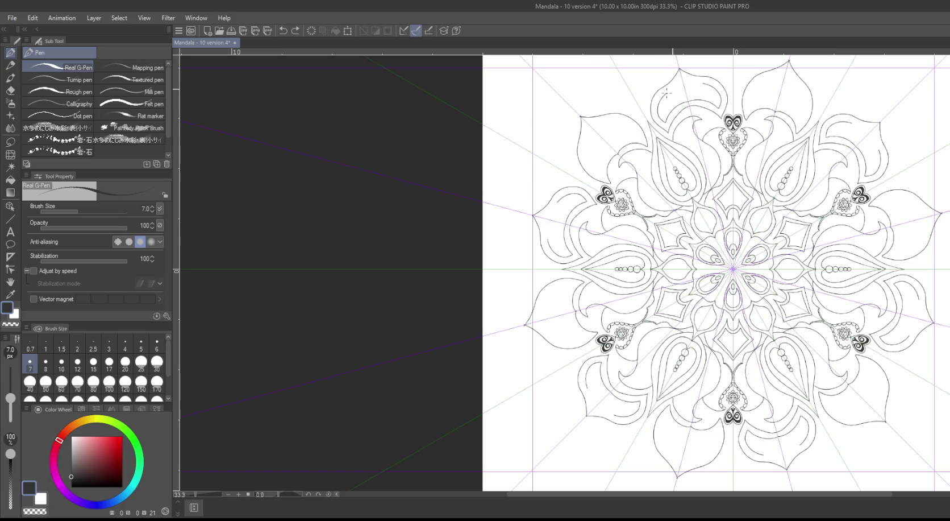
left_click_drag(677, 86, 686, 72)
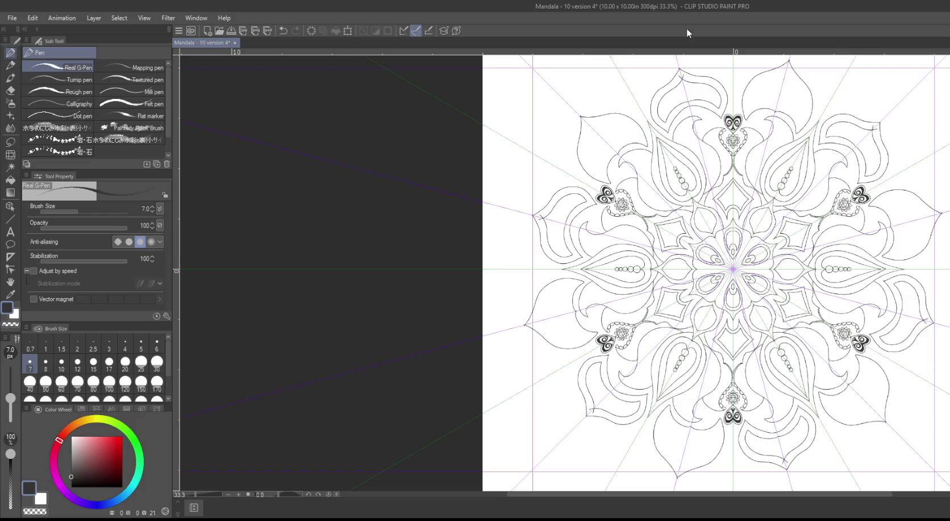
key("ctrl+z")
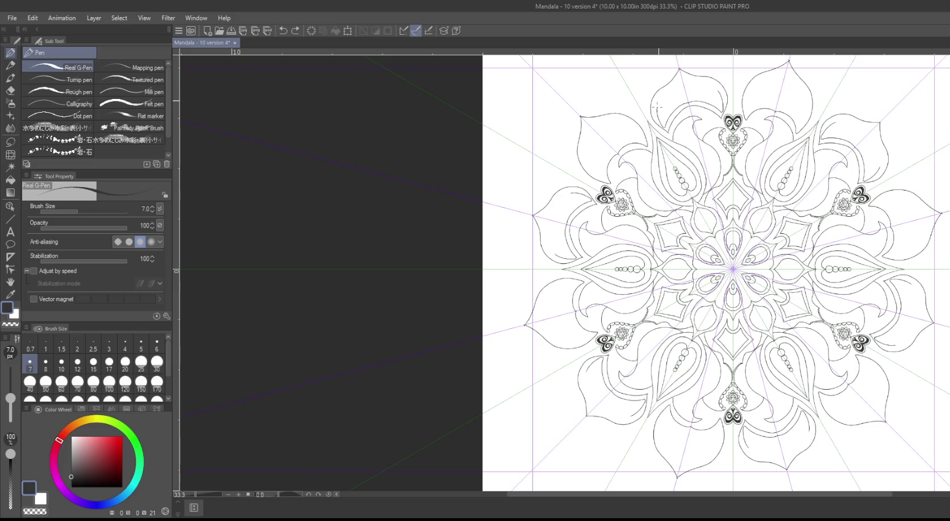
left_click_drag(674, 85, 682, 74)
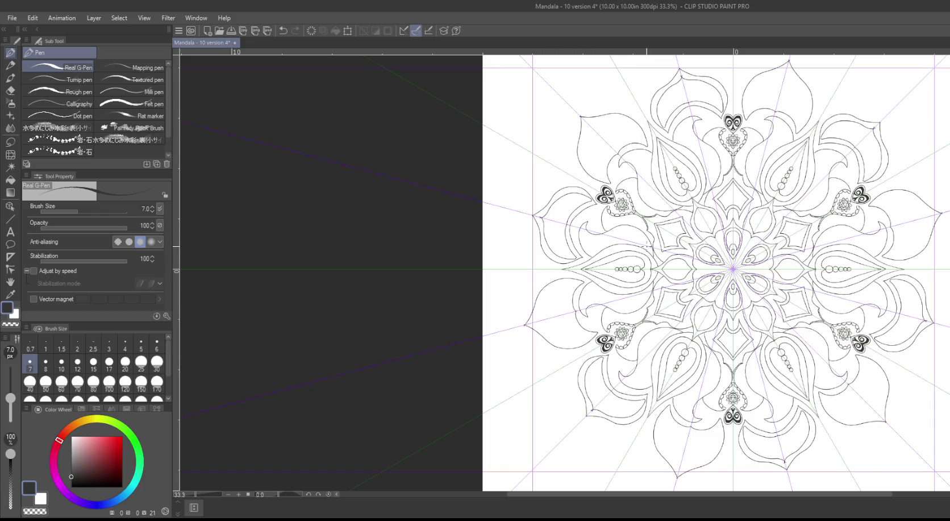
key("ctrl+z")
key("ctrl+d")
key("ctrl+a")
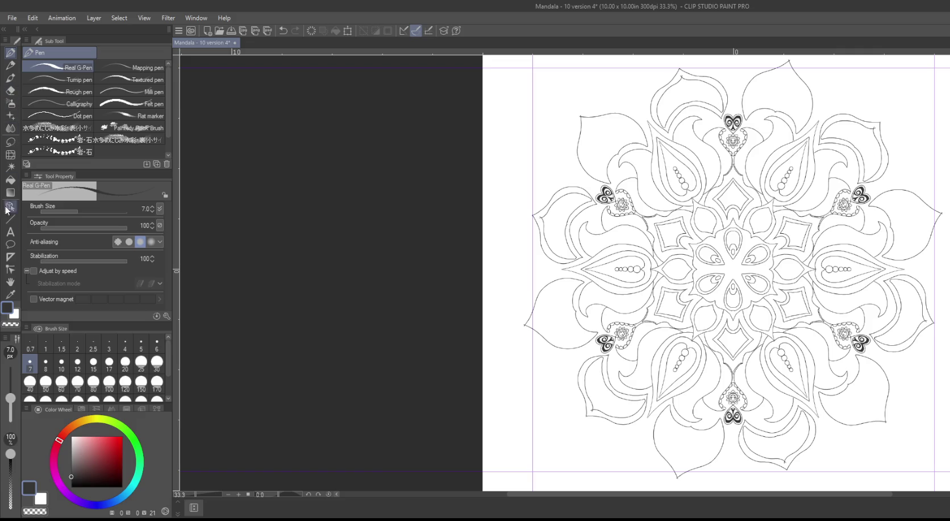
Step: Draw a new symmetry axis upward from the canvas centre and zoom to 66.7% on the left half
left_click(10, 269)
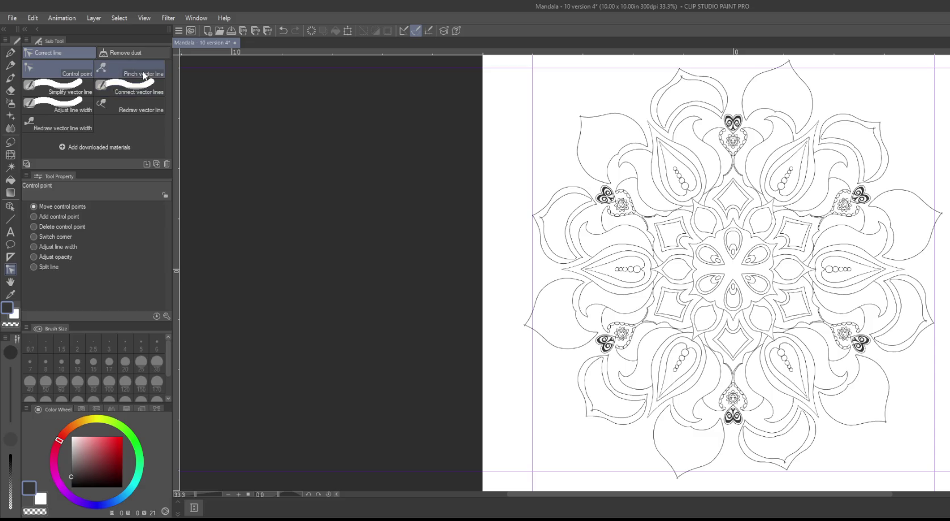
left_click(11, 257)
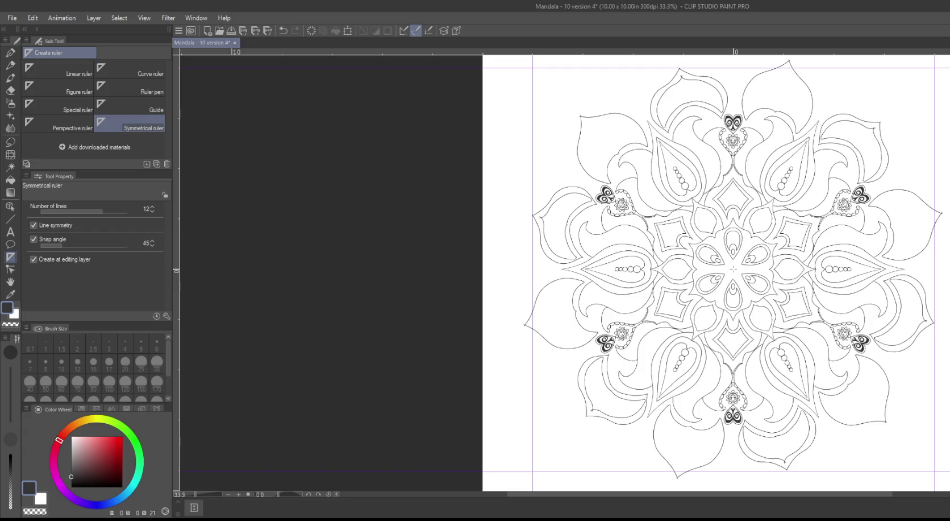
left_click_drag(734, 268, 716, 64)
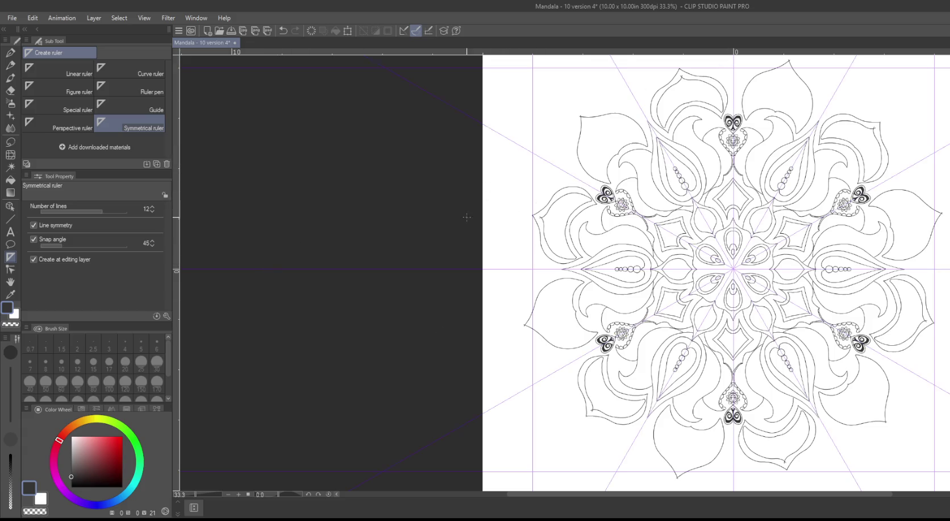
scroll(655, 180, "up", 1)
scroll(637, 165, "up", 1)
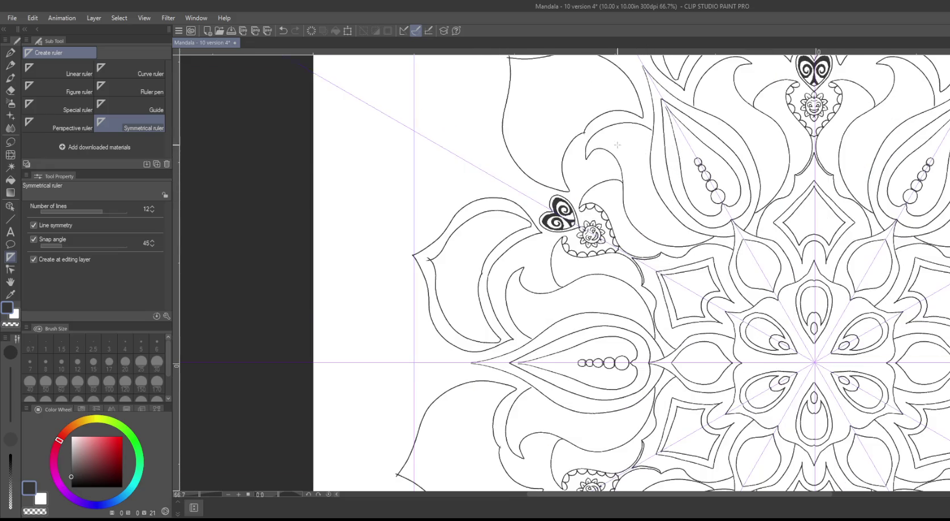
left_click(10, 52)
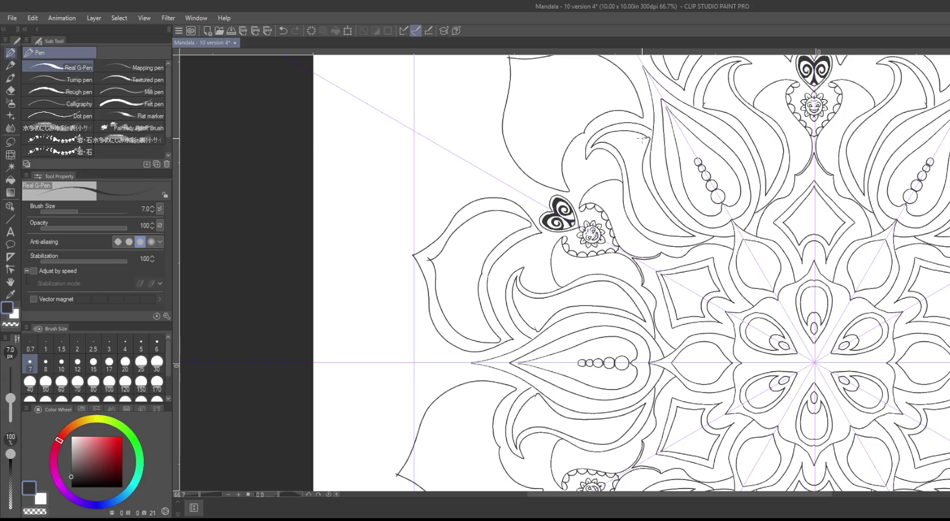
Step: Try several lines down the upper-left petal, undoing each unsatisfactory stroke
key("ctrl+z")
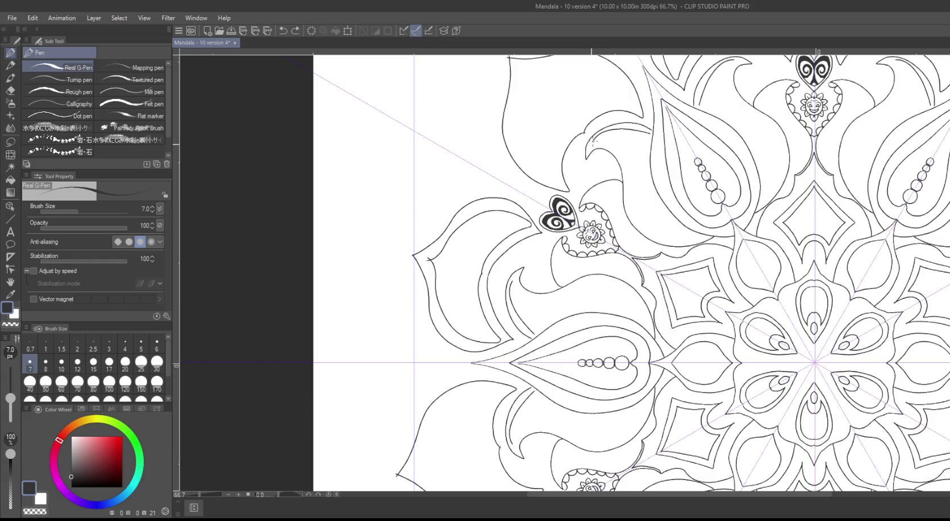
mouse_move(592, 143)
left_mouse_down()
mouse_move(628, 178)
mouse_move(643, 231)
mouse_move(701, 235)
left_mouse_up()
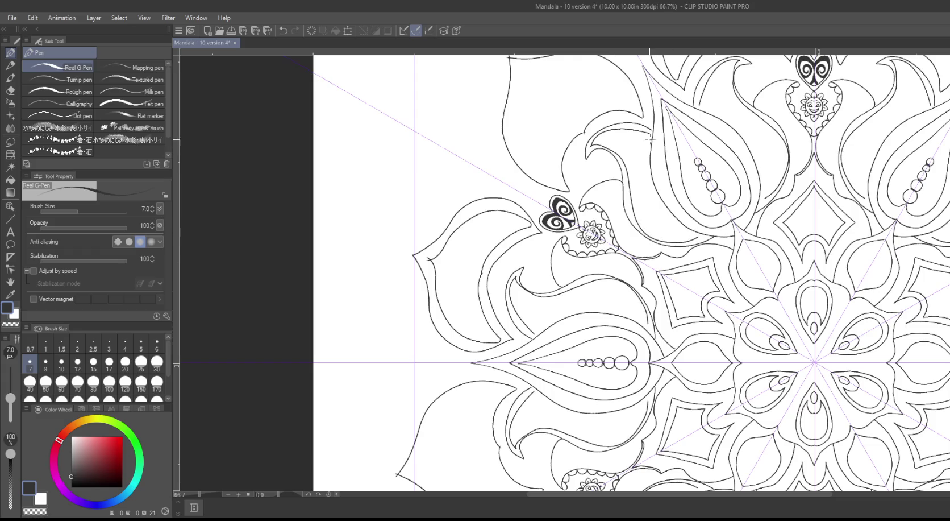
left_click_drag(649, 134, 651, 183)
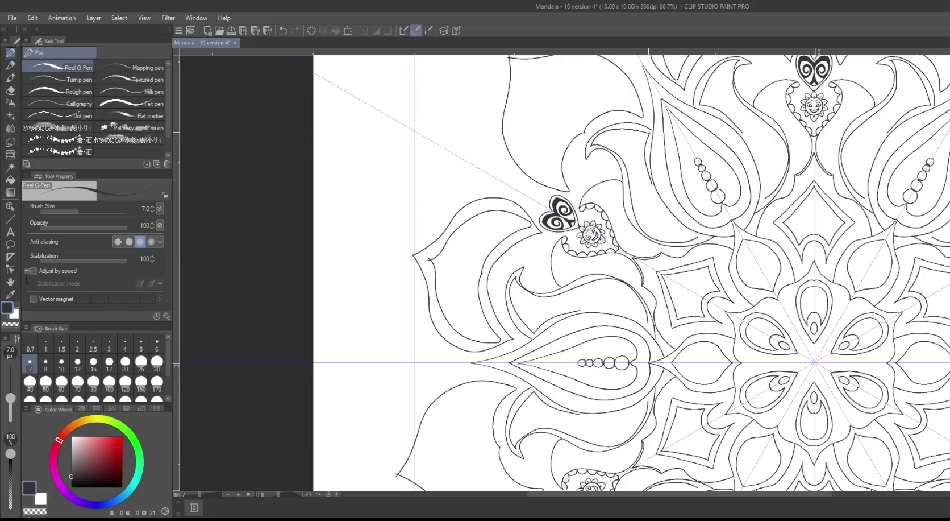
key("ctrl+z")
mouse_move(652, 133)
left_mouse_down()
mouse_move(644, 168)
mouse_move(654, 204)
left_mouse_up()
key("ctrl+z")
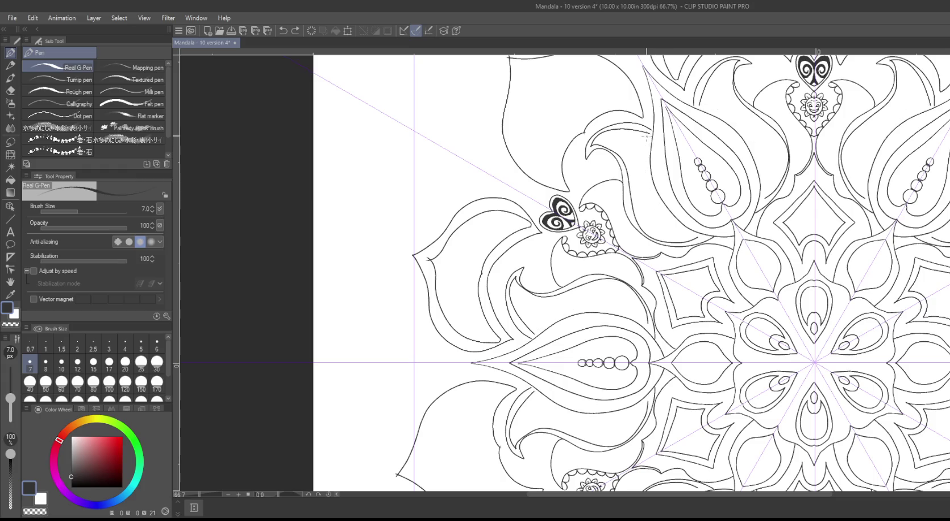
left_click_drag(648, 137, 644, 169)
key("ctrl+z")
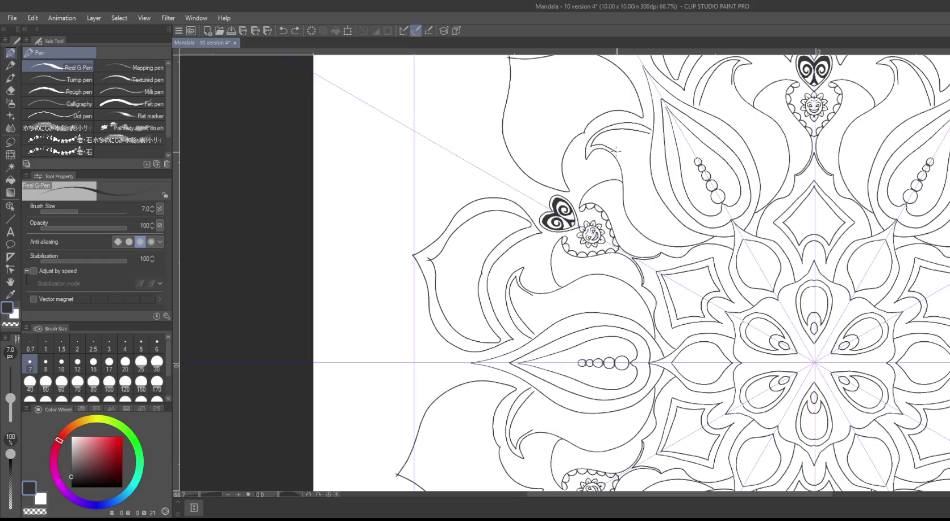
Step: Ink lines across and along the petal edge, then close the curl beside the sun motif
mouse_move(591, 147)
left_mouse_down()
mouse_move(619, 151)
mouse_move(640, 224)
mouse_move(680, 242)
mouse_move(684, 230)
left_mouse_up()
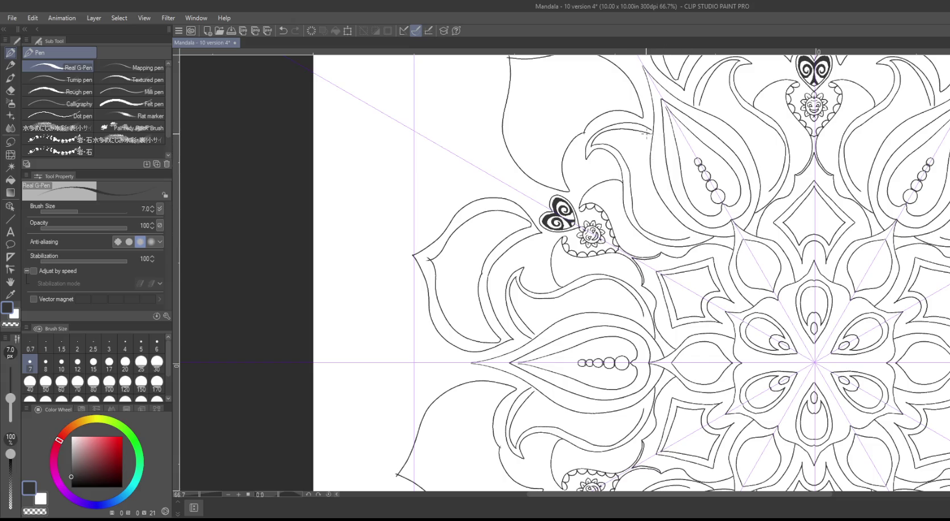
mouse_move(648, 134)
left_mouse_down()
mouse_move(641, 161)
mouse_move(654, 199)
mouse_move(668, 223)
mouse_move(692, 236)
left_mouse_up()
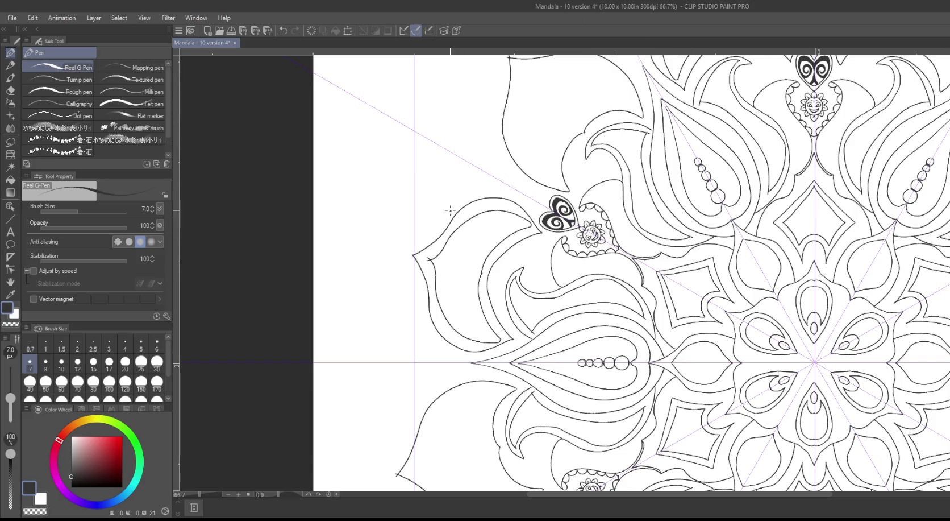
mouse_move(450, 85)
left_mouse_down()
mouse_move(435, 209)
mouse_move(399, 153)
left_mouse_up()
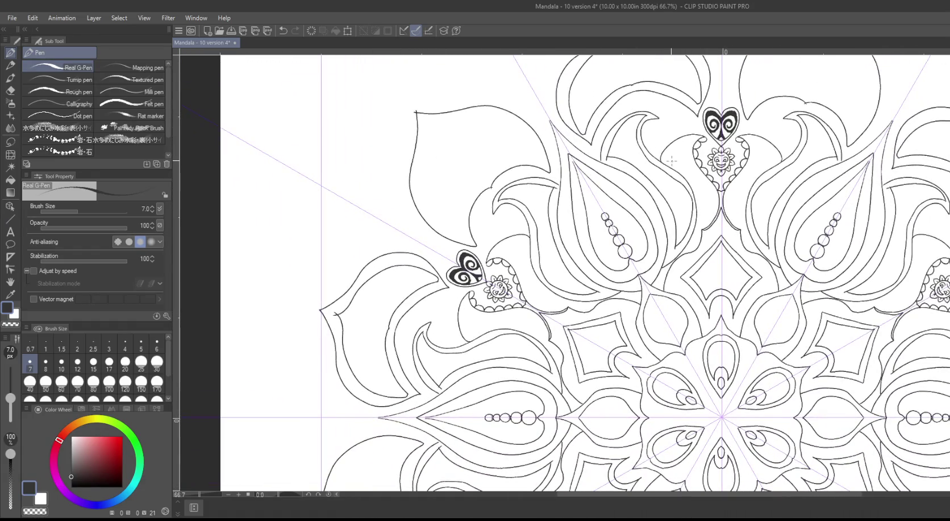
mouse_move(667, 160)
left_mouse_down()
mouse_move(683, 156)
mouse_move(704, 221)
mouse_move(686, 249)
left_mouse_up()
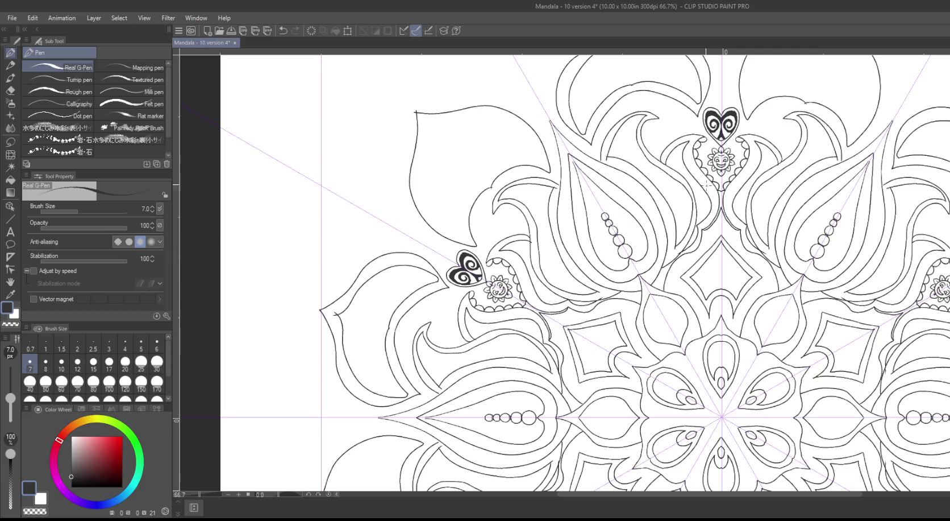
left_click_drag(730, 269, 615, 166)
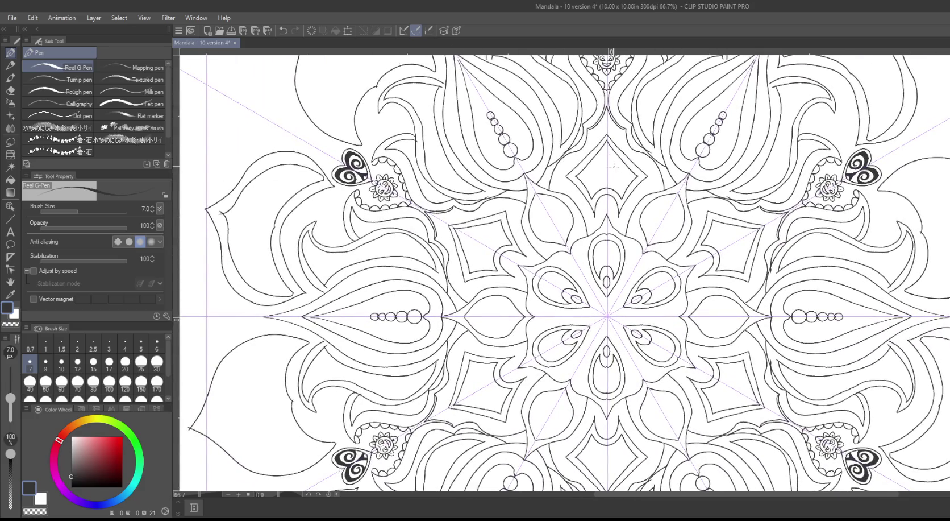
Step: Save the drawing and ink mirrored vertical lines inside the central diamonds
key("ctrl+s")
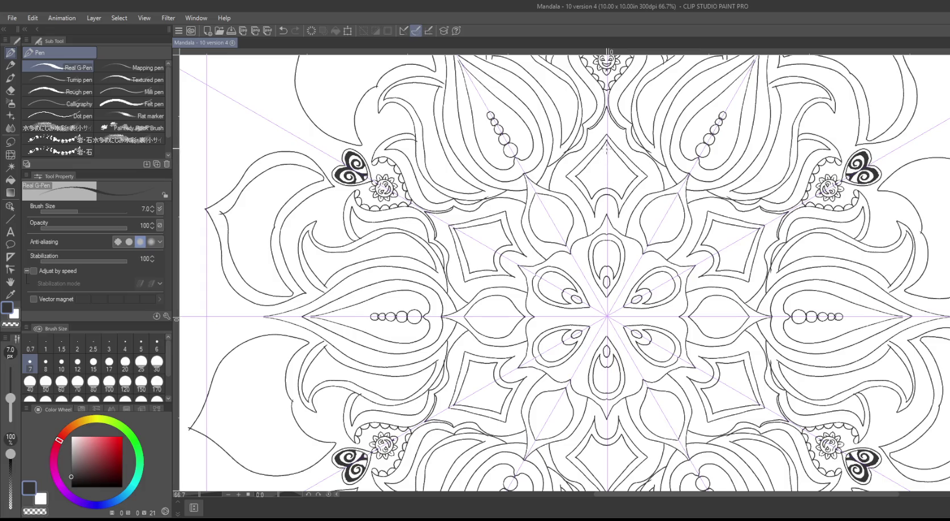
left_click_drag(604, 150, 605, 159)
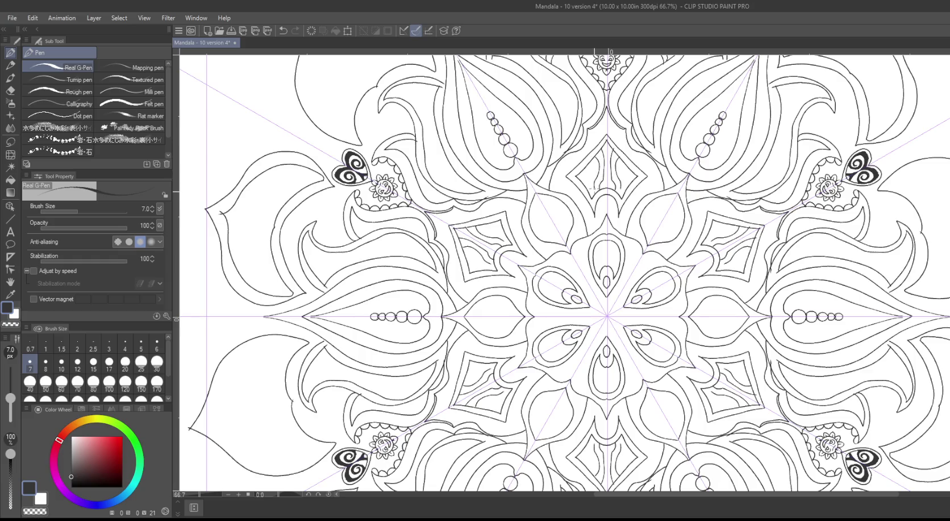
left_click_drag(589, 166, 591, 183)
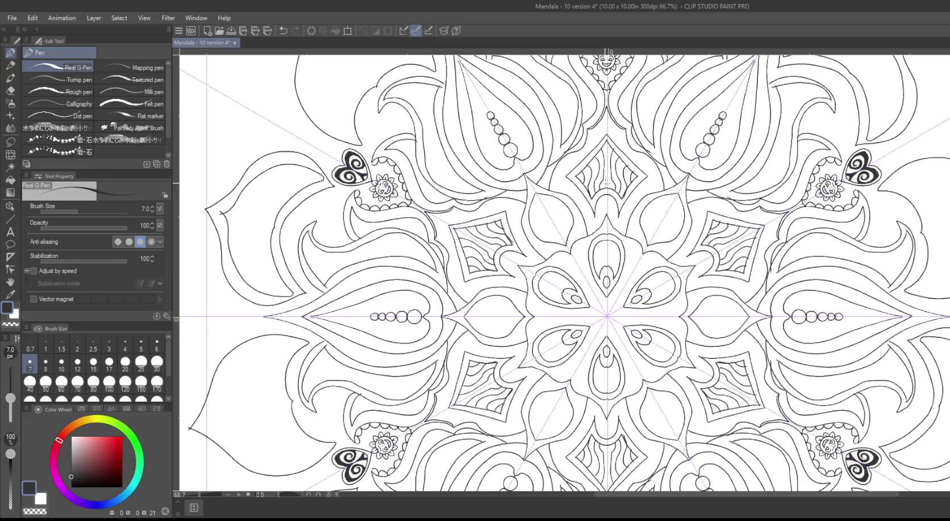
left_click_drag(607, 171, 606, 187)
left_click_drag(607, 143, 607, 163)
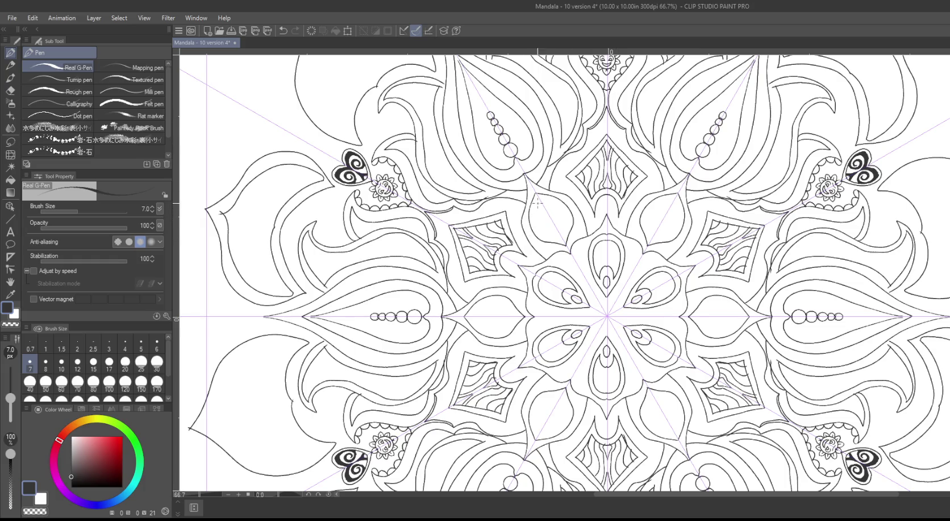
Step: Add a curve beside the leaf's teardrop and small details around the heart motif
left_click_drag(538, 202, 550, 236)
key("ctrl+z")
left_click_drag(554, 225, 555, 226)
key("ctrl+z")
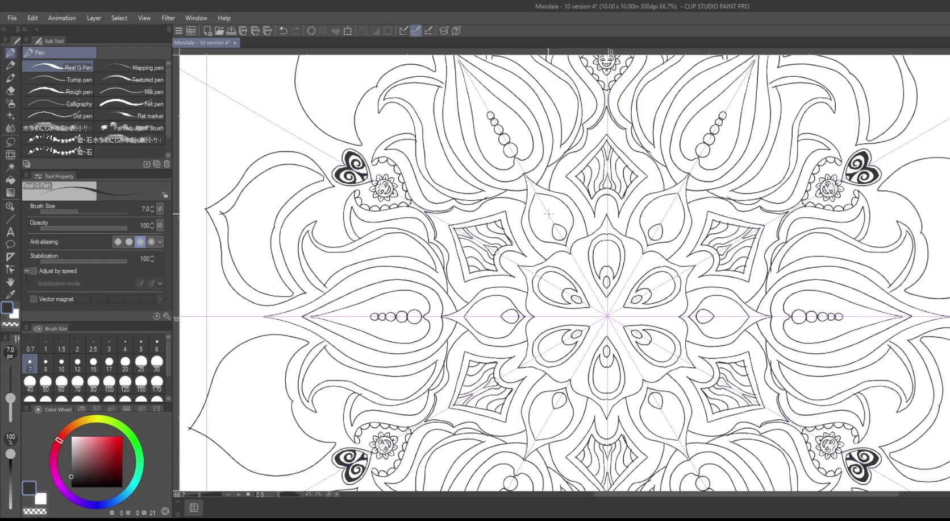
mouse_move(548, 222)
left_mouse_down()
mouse_move(554, 233)
mouse_move(532, 211)
mouse_move(538, 232)
left_mouse_up()
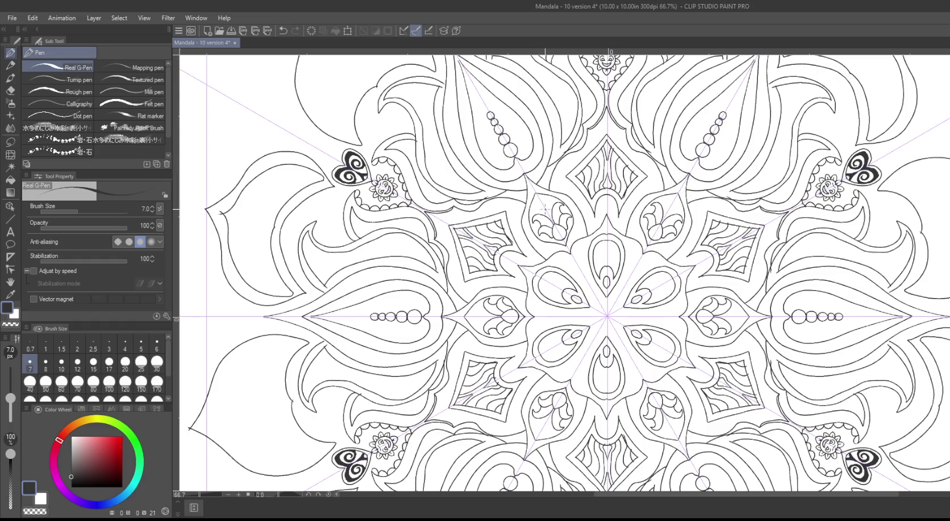
left_click_drag(539, 196, 541, 205)
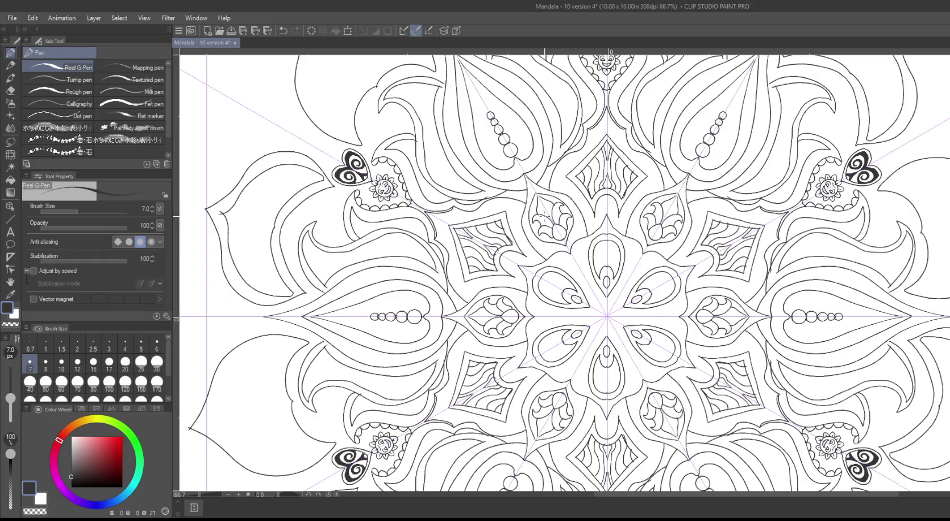
left_click_drag(544, 215, 547, 203)
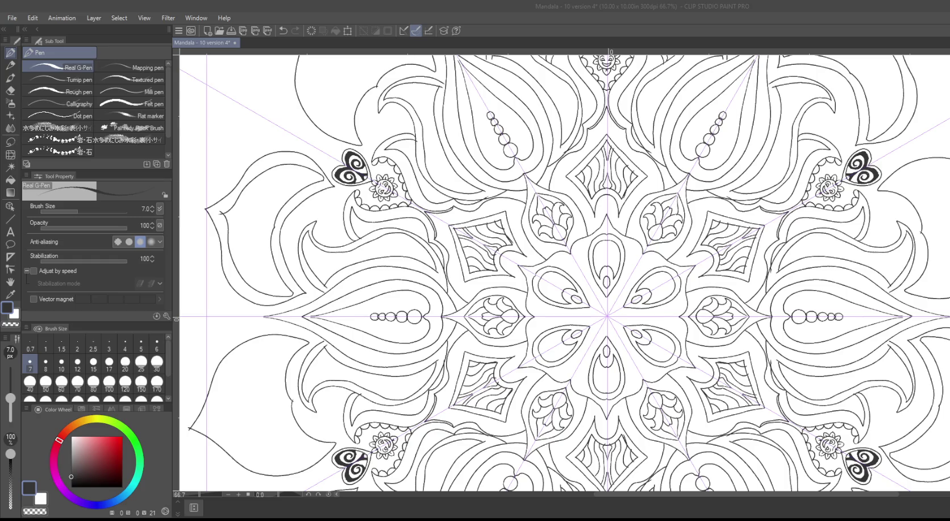
left_click(578, 26)
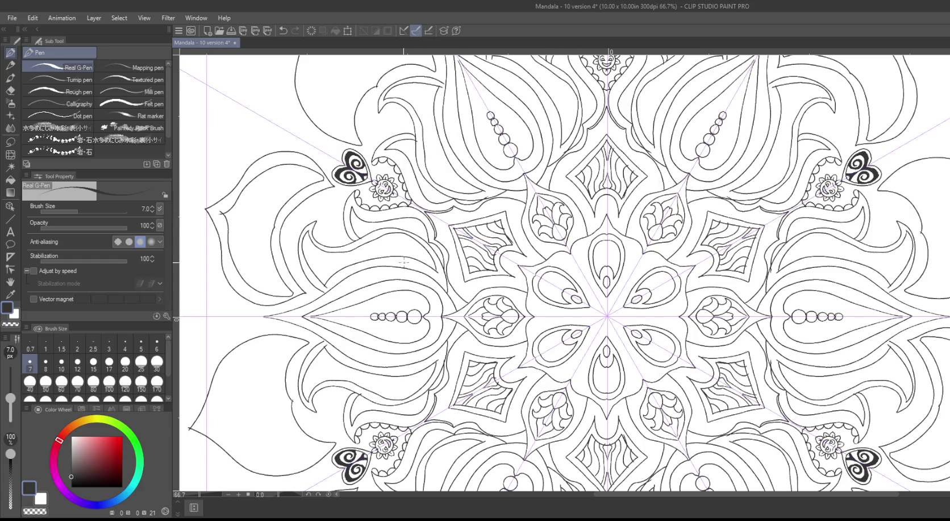
left_click_drag(401, 262, 492, 355)
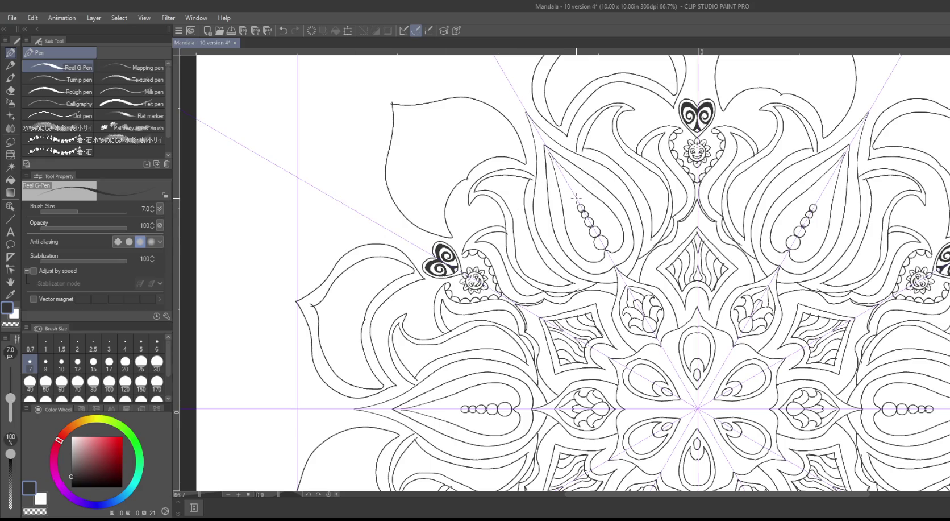
Step: Draw a short Real G-Pen line inside the upper-left petal and switch to control-point editing
left_click_drag(577, 198, 560, 168)
left_click(10, 269)
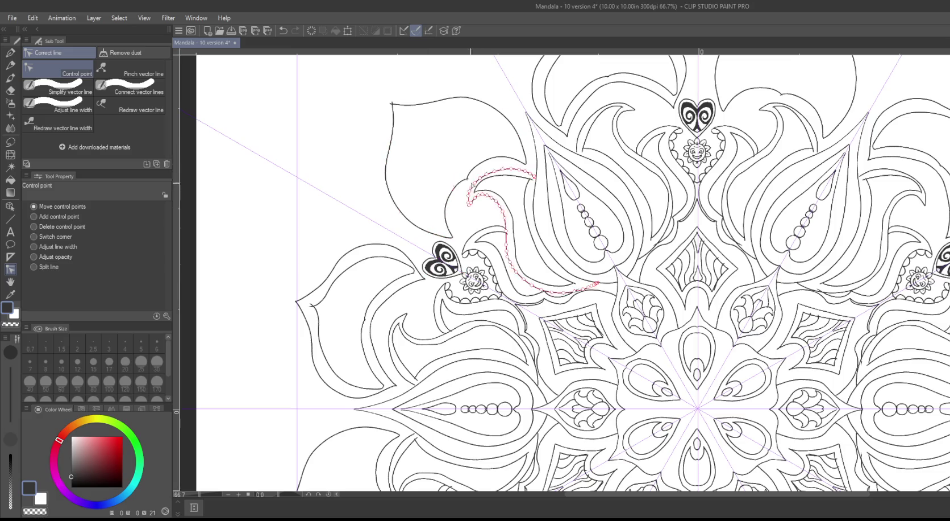
mouse_move(457, 137)
left_mouse_down()
mouse_move(376, 276)
mouse_move(405, 225)
mouse_move(540, 222)
mouse_move(450, 229)
mouse_move(359, 198)
left_mouse_up()
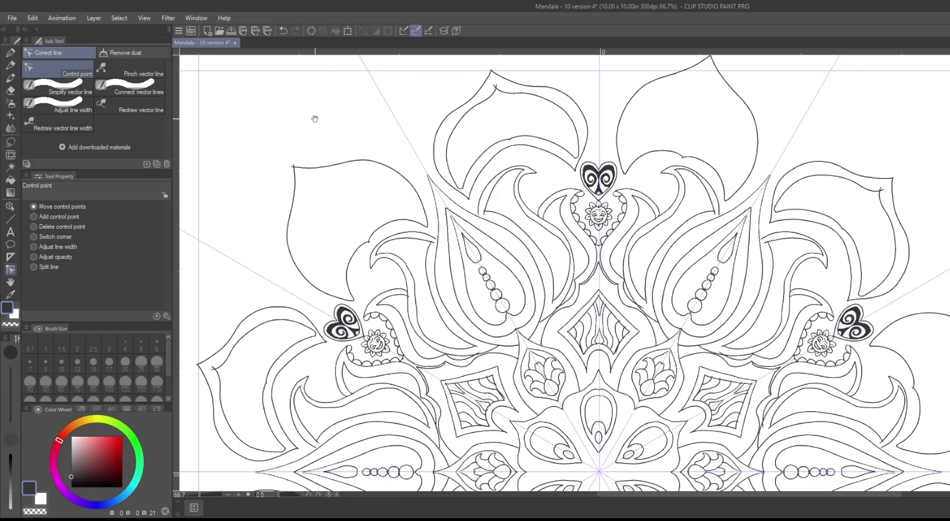
Step: Lasso the stray marks outside the mandala's upper edge and delete them
left_click(10, 243)
left_click(9, 207)
left_click(10, 141)
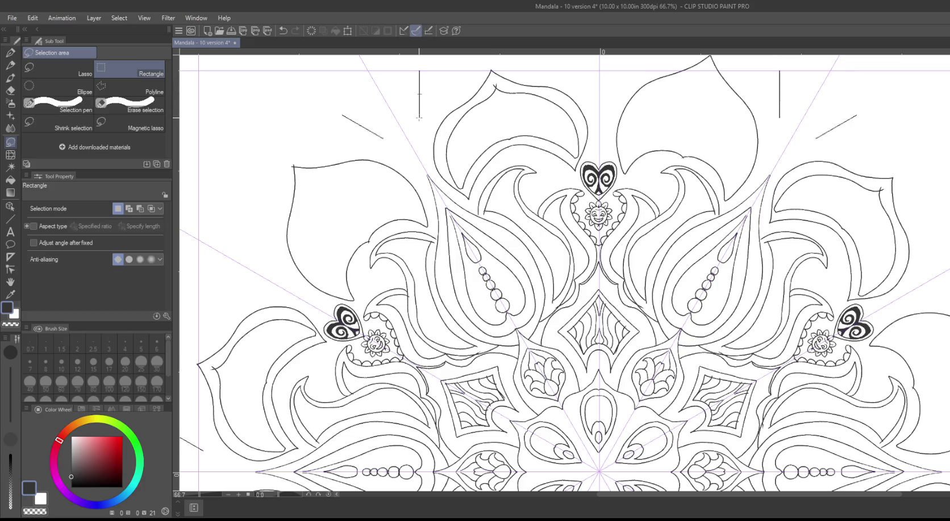
left_click(46, 73)
mouse_move(422, 98)
left_mouse_down()
mouse_move(436, 169)
mouse_move(476, 189)
mouse_move(528, 154)
mouse_move(554, 171)
mouse_move(579, 169)
mouse_move(610, 133)
mouse_move(566, 64)
mouse_move(448, 129)
mouse_move(413, 181)
left_mouse_up()
scroll(565, 64, "up", 3)
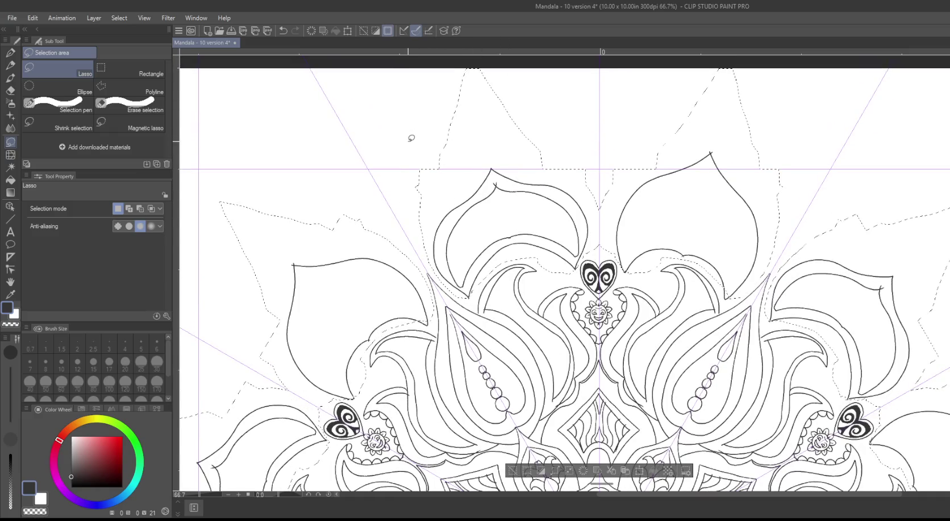
key("Delete")
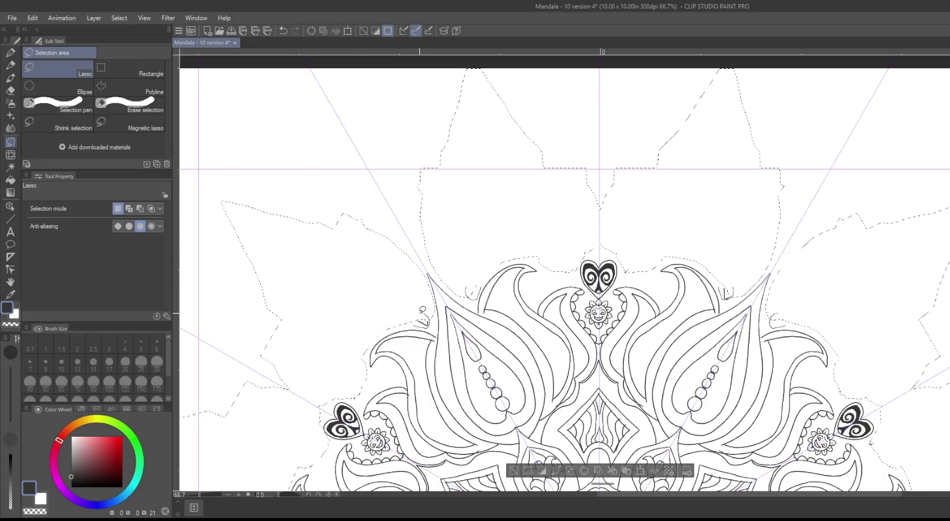
Step: Lasso and delete specks near the edge and beside the hearts, deselect, and return to the pen
left_click_drag(421, 322, 419, 316)
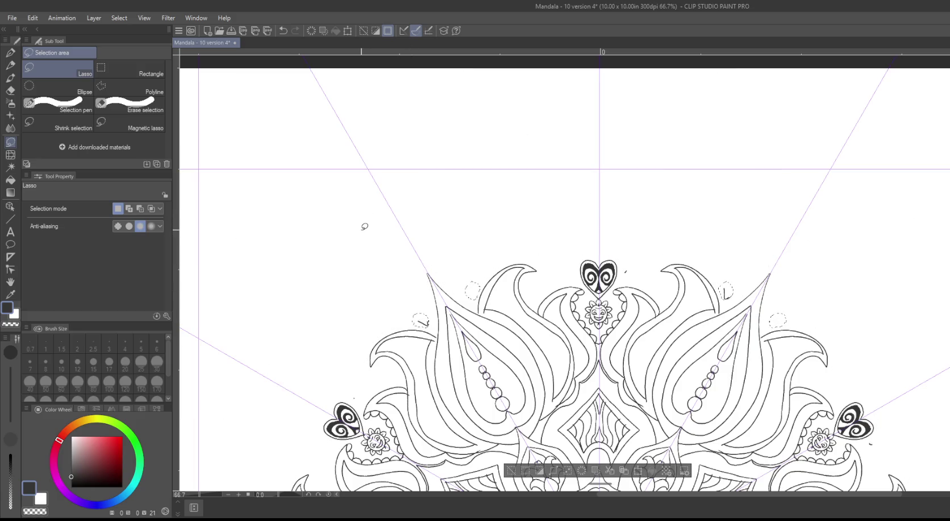
key("Delete")
left_click_drag(635, 262, 632, 263)
left_click_drag(302, 286, 269, 83)
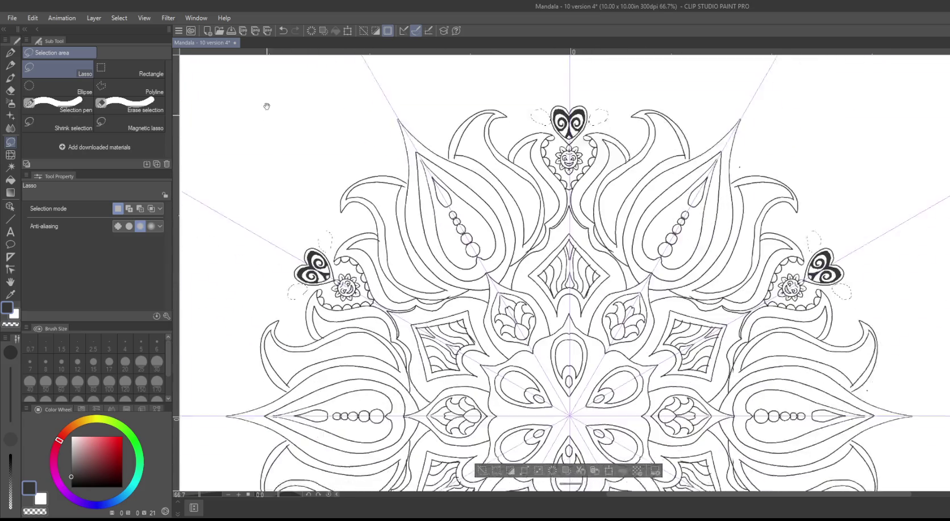
left_click_drag(742, 122, 744, 121)
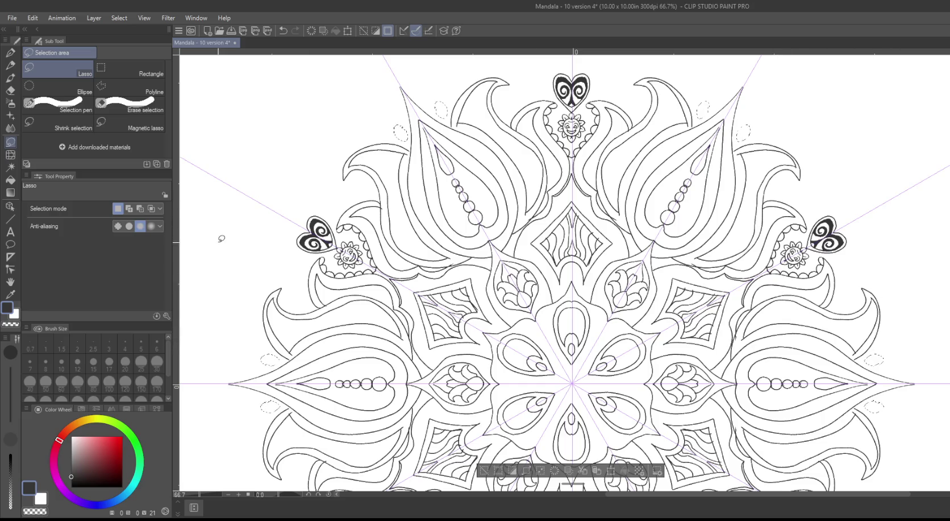
left_click_drag(247, 201, 276, 111)
left_click_drag(278, 311, 285, 150)
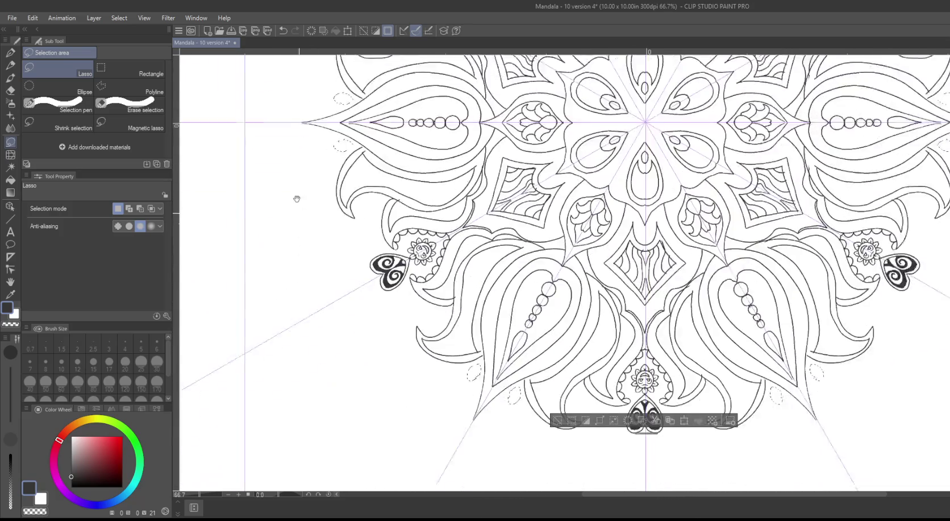
key("ctrl+d")
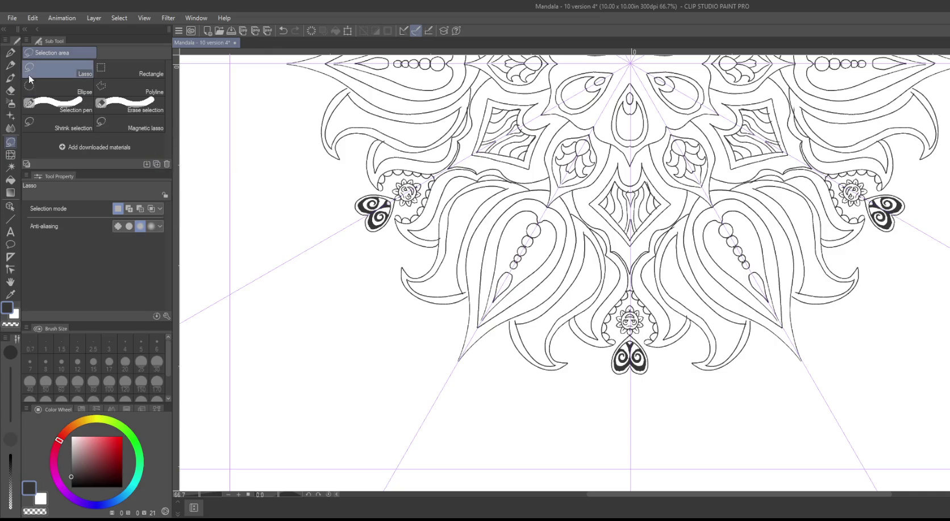
left_click(11, 53)
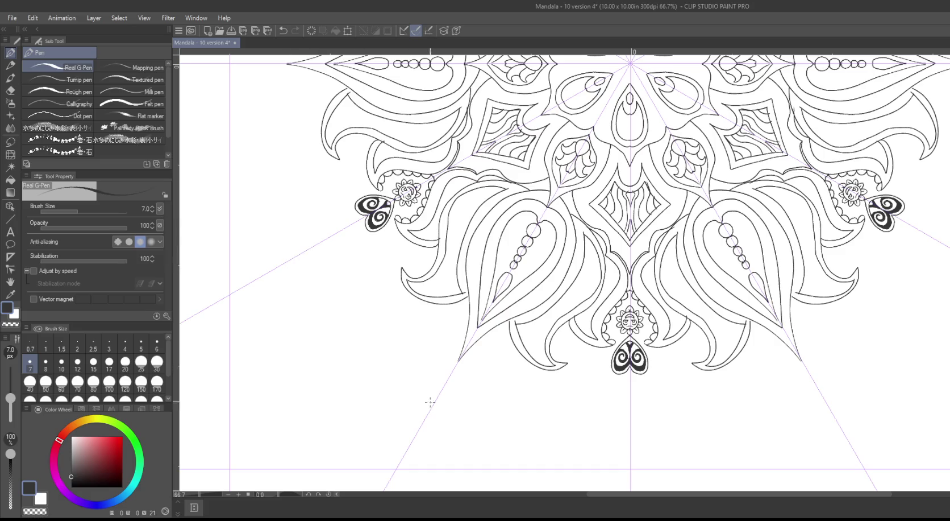
Step: Zoom to 200% on the mandala centre and select the Control point correction tool
scroll(430, 381, "up", 3)
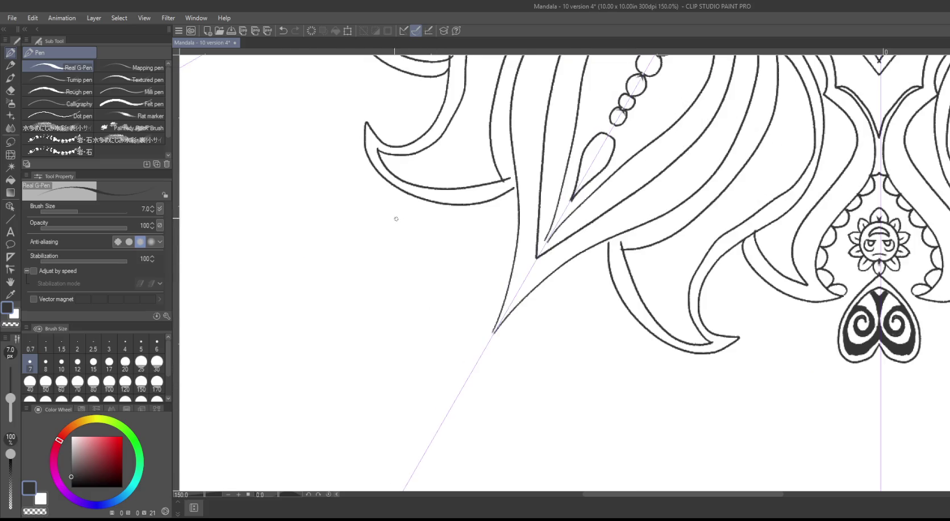
scroll(355, 253, "down", 3)
scroll(356, 253, "down", 2)
scroll(468, 250, "up", 1)
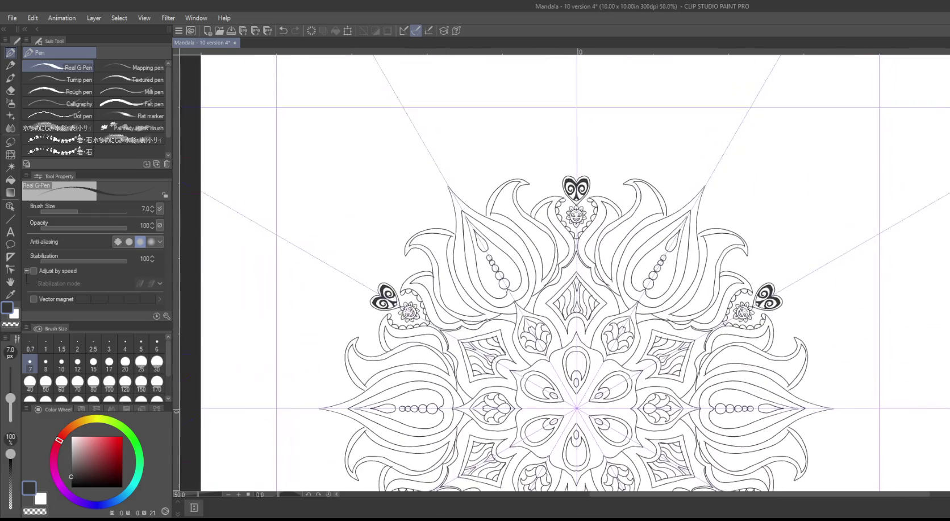
scroll(467, 250, "up", 1)
scroll(467, 250, "up", 1)
scroll(467, 250, "up", 1)
scroll(494, 259, "up", 1)
left_click_drag(498, 261, 458, 284)
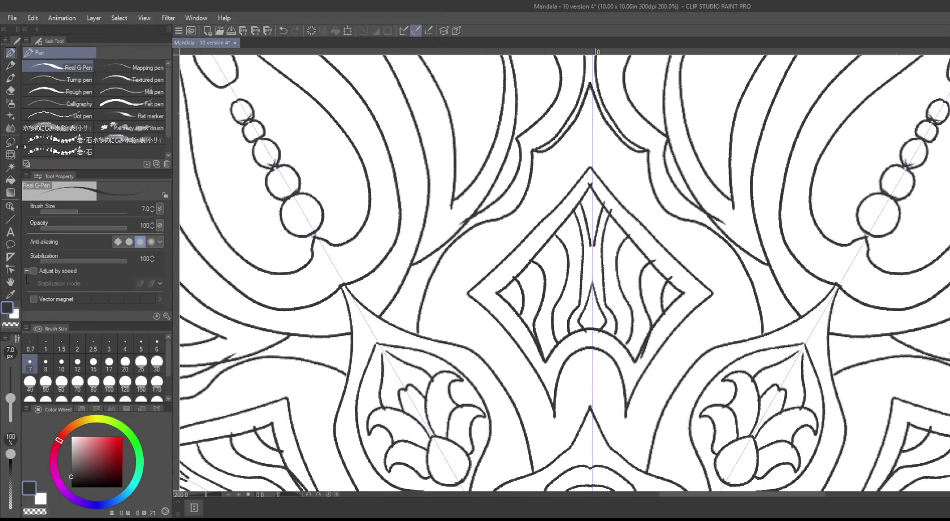
left_click(10, 269)
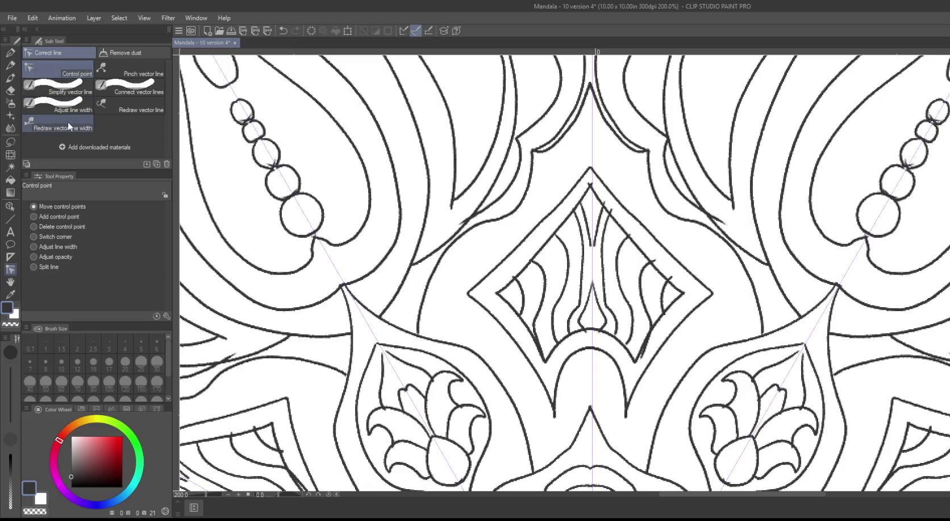
left_click(119, 53)
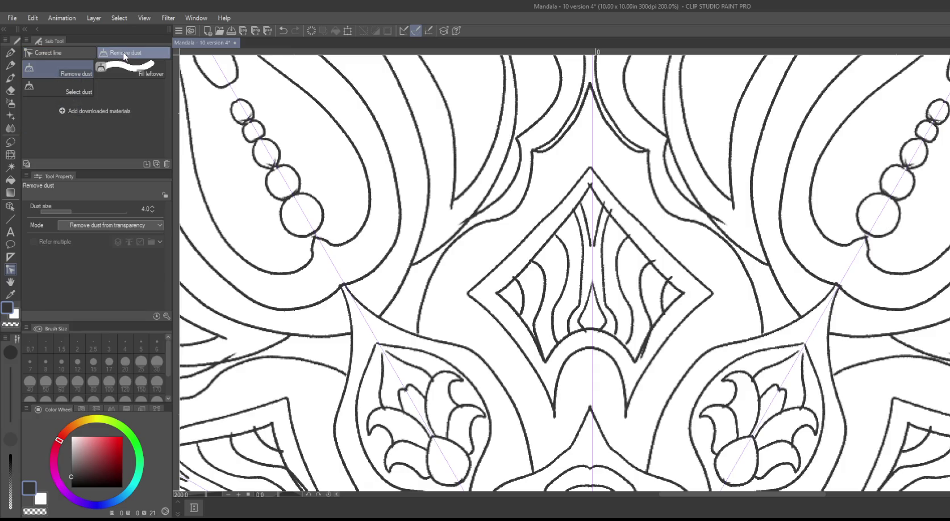
left_click(70, 52)
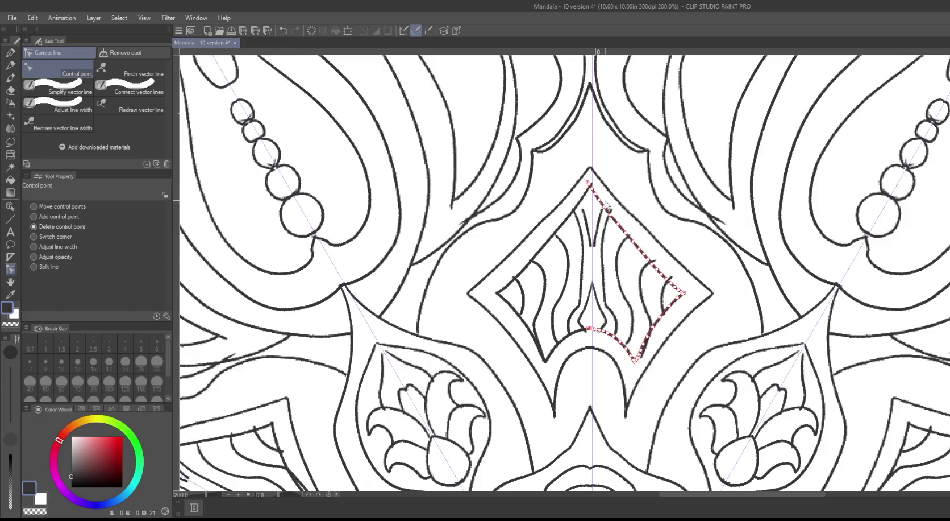
Step: Delete control points on the central diamond's wavy line, straightening its lower part
mouse_move(664, 202)
left_mouse_down()
mouse_move(601, 138)
mouse_move(598, 111)
left_mouse_up()
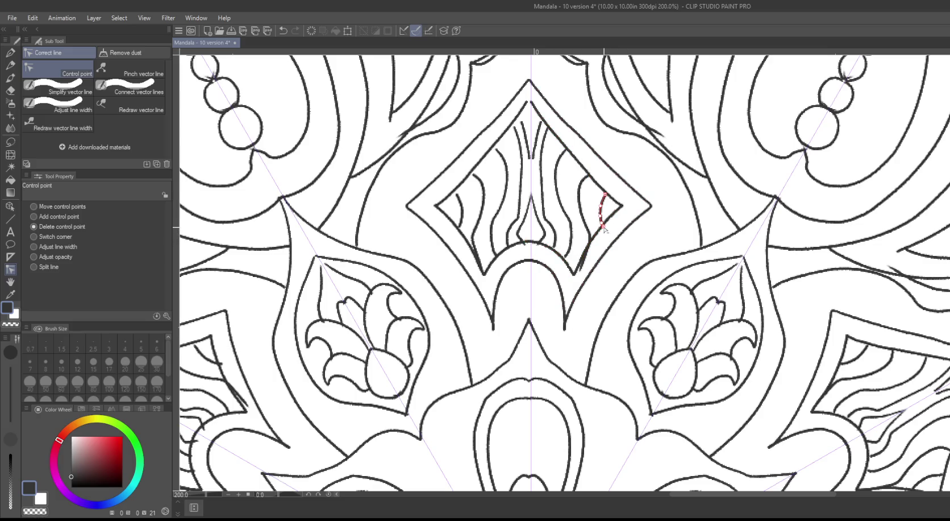
left_click(582, 266)
left_click(588, 255)
left_click_drag(643, 238, 643, 355)
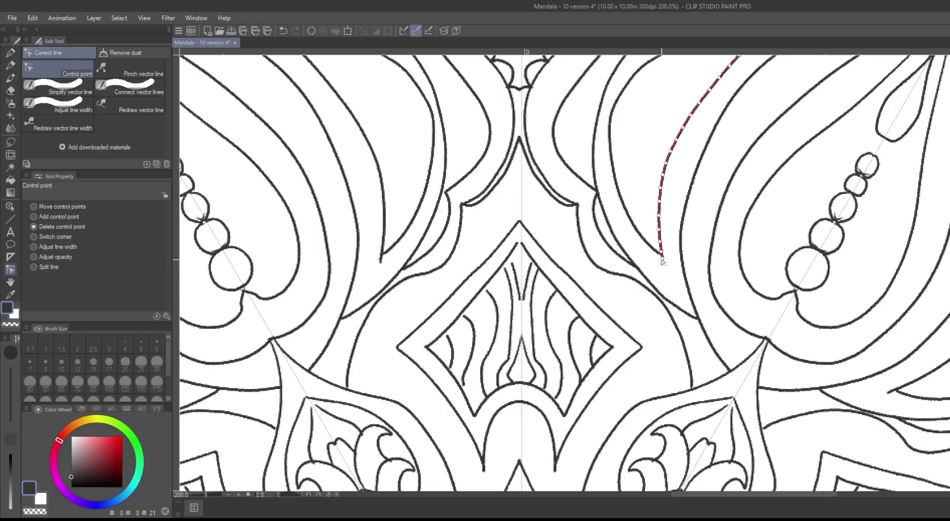
Step: Delete the end control point of the right leaf's inner outline
left_click_drag(523, 210, 578, 282)
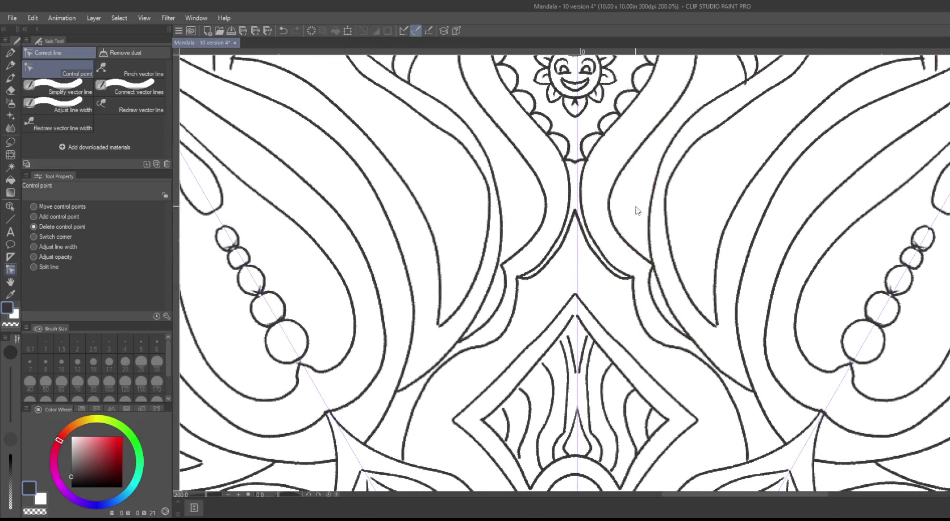
scroll(637, 212, "up", 3)
scroll(638, 297, "up", 2)
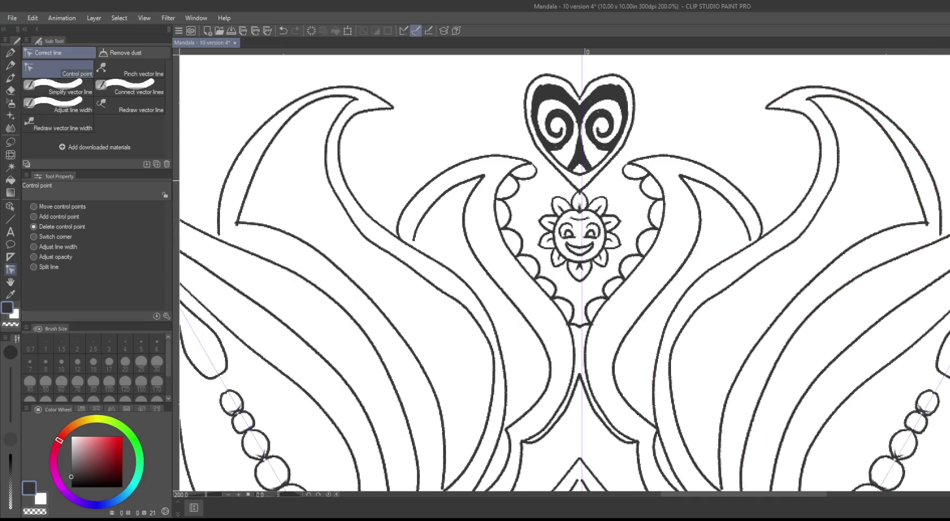
left_click_drag(932, 205, 708, 119)
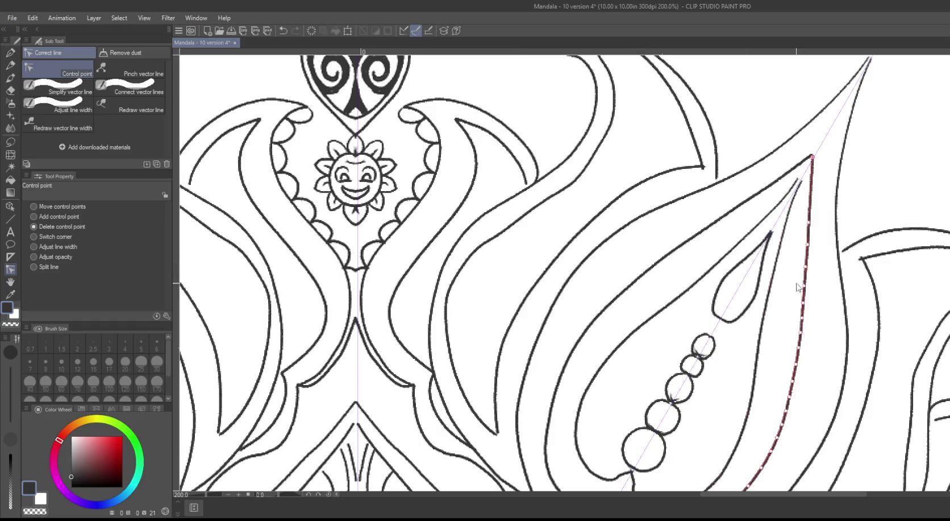
left_click(860, 260)
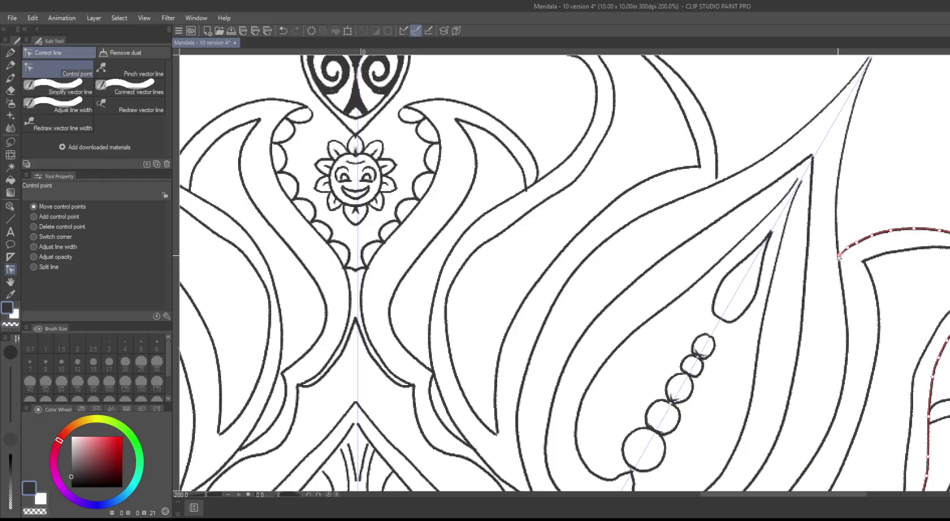
Step: Pan to the mandala's lower-left section and reselect Delete control point mode
left_click_drag(514, 249, 478, 83)
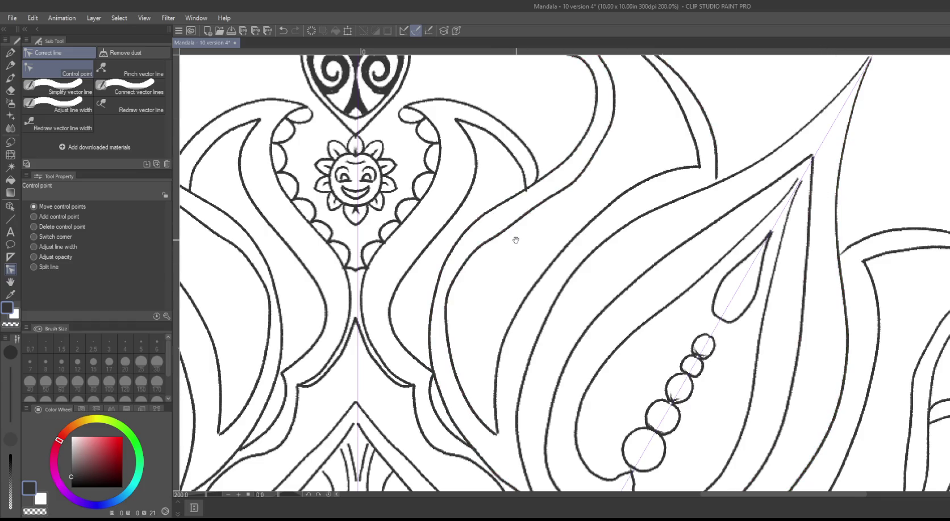
left_click_drag(513, 271, 527, 182)
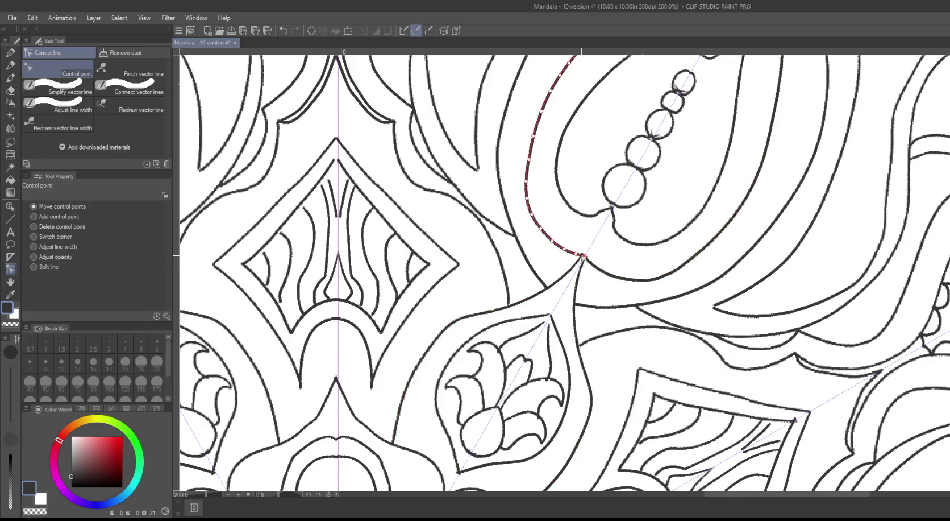
left_click_drag(643, 296, 577, 138)
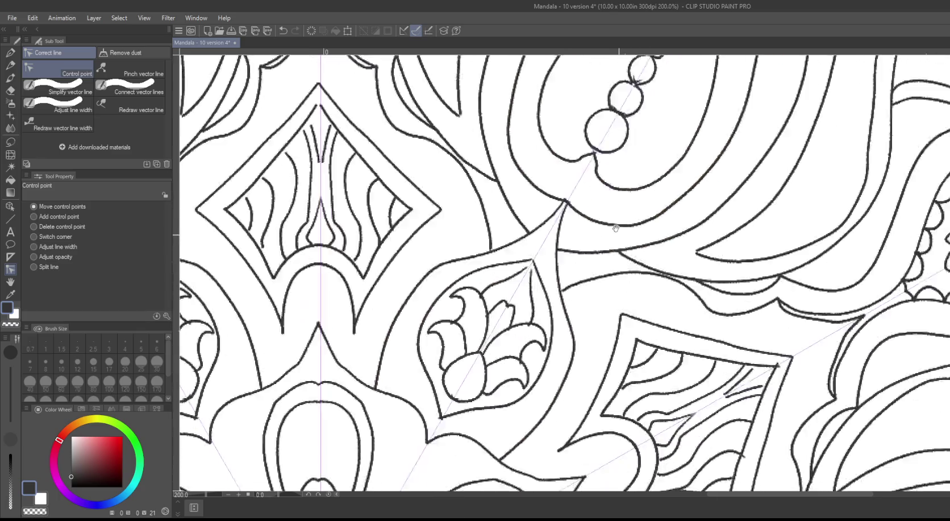
left_click_drag(567, 296, 567, 222)
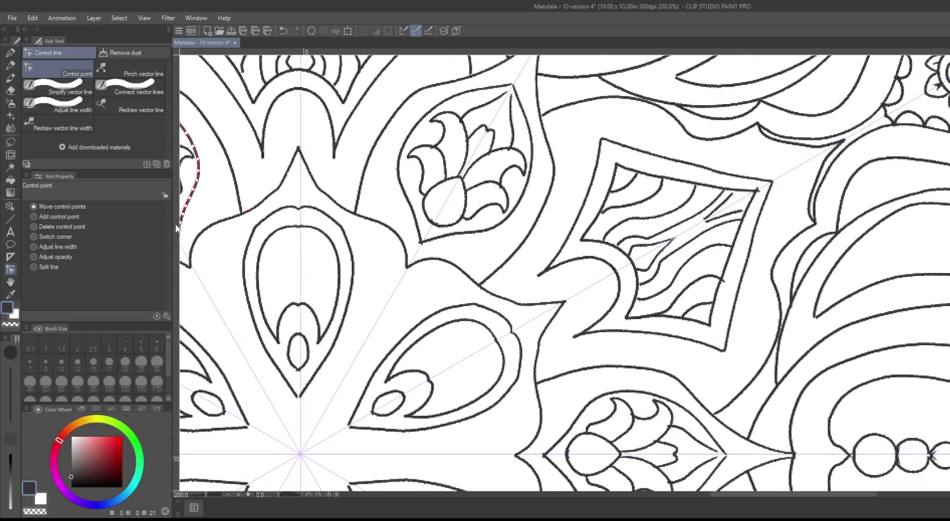
left_click(59, 226)
Step: Zoom and pan to bring the upper-left petal's pointed tip into close view
scroll(430, 271, "down", 1)
scroll(426, 273, "down", 1)
scroll(348, 236, "down", 1)
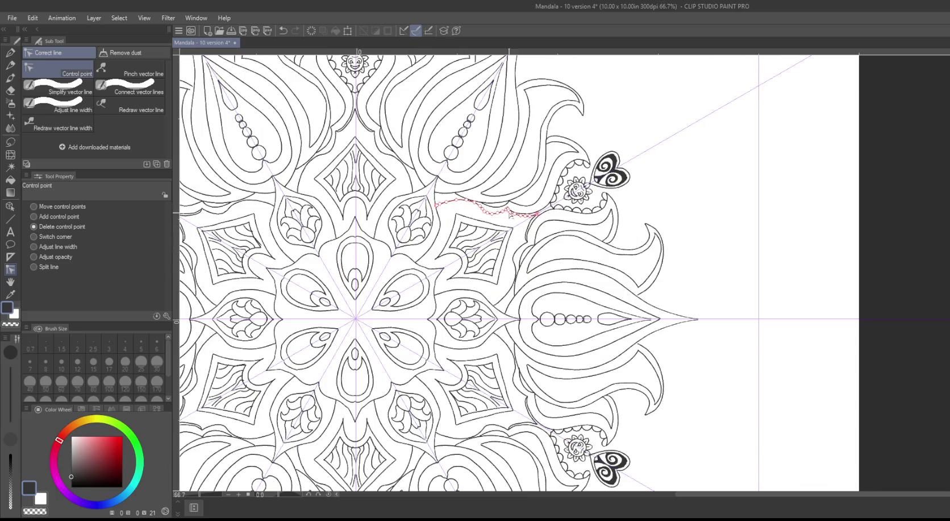
left_click_drag(696, 201, 936, 263)
left_click_drag(673, 257, 738, 239)
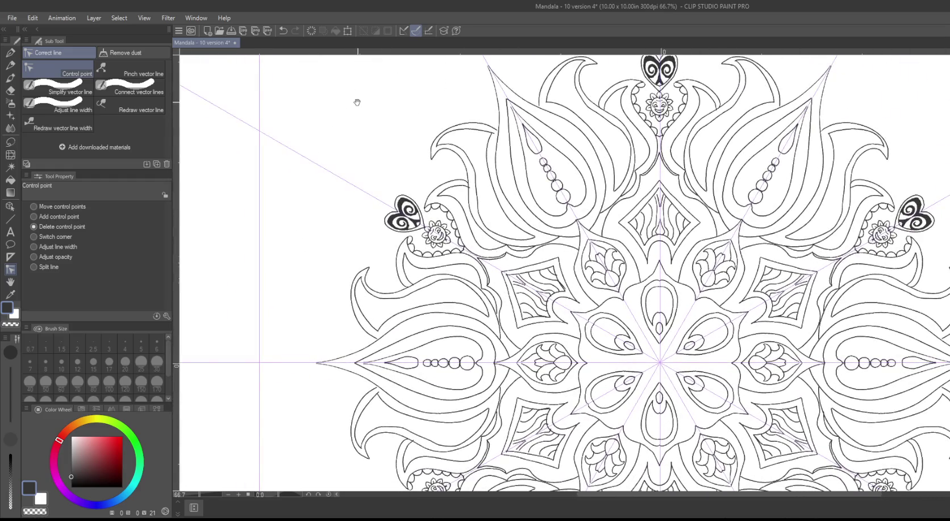
left_click_drag(358, 102, 316, 224)
left_click_drag(458, 116, 415, 141)
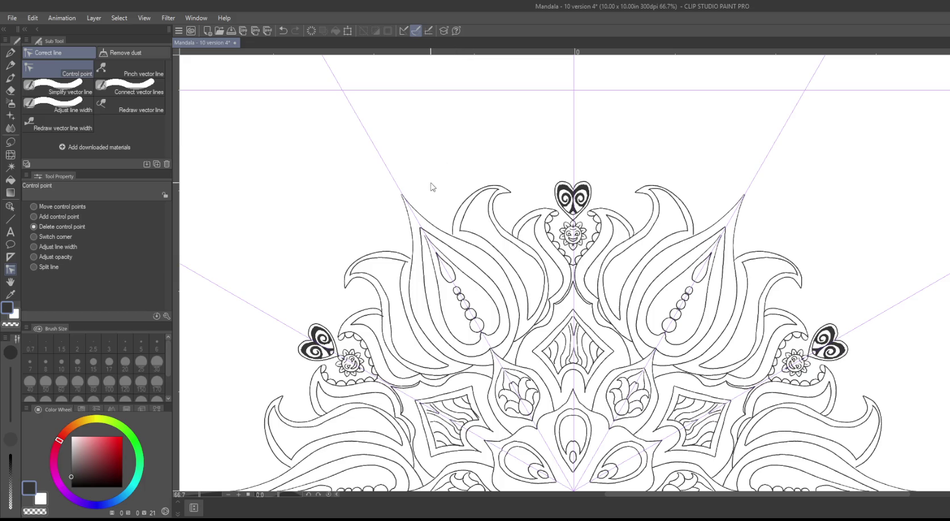
scroll(433, 182, "up", 4)
scroll(429, 180, "up", 2)
scroll(341, 125, "down", 3)
scroll(233, 80, "up", 1)
scroll(310, 83, "up", 2)
left_click_drag(310, 84, 496, 38)
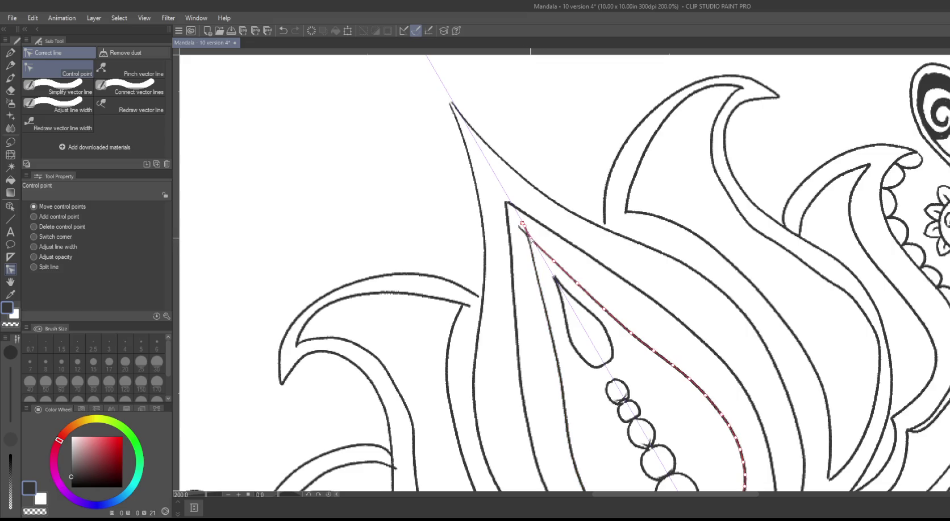
Step: Remove the stray line at the petal tip and tidy the inner line's tip points
key("ctrl+z")
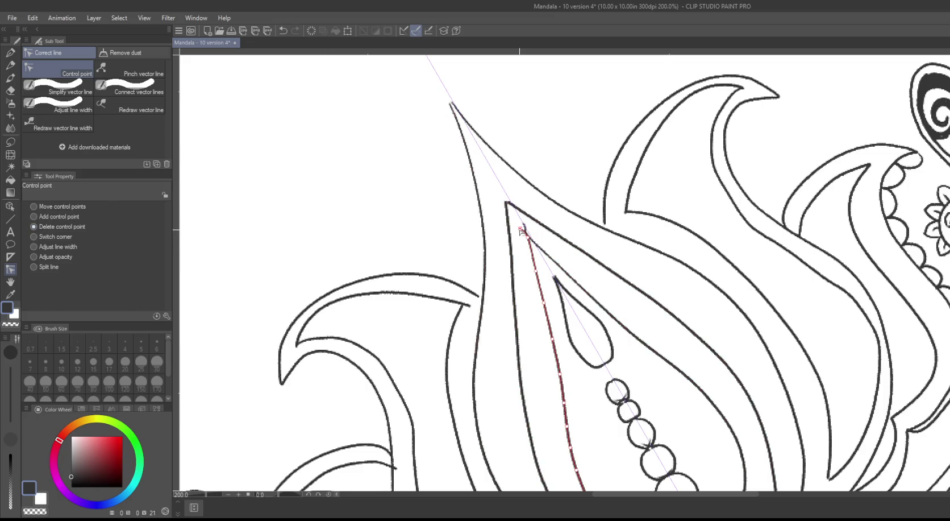
left_click(521, 229)
left_click_drag(409, 117, 486, 181)
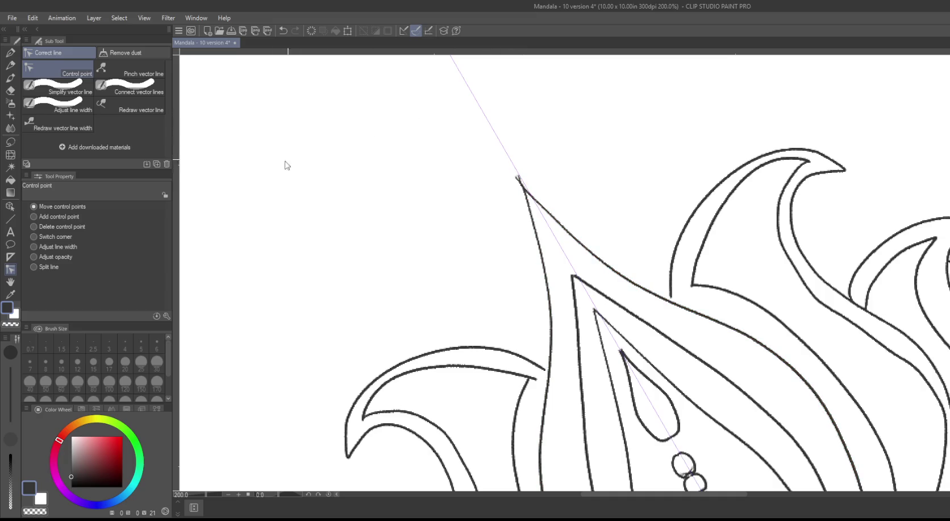
left_click_drag(535, 379, 528, 377)
left_click_drag(393, 246, 409, 276)
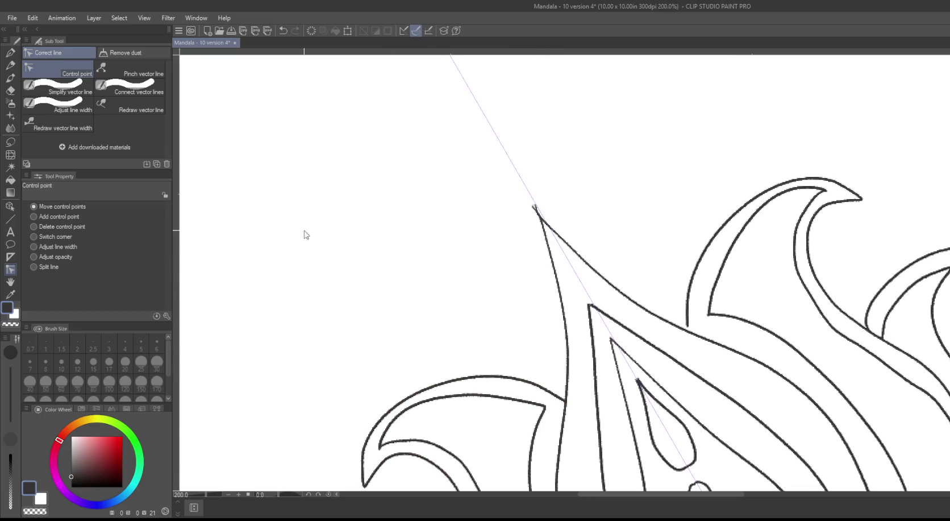
Step: Delete extra control points on the petal apex curve and the teardrop's top
left_click(34, 226)
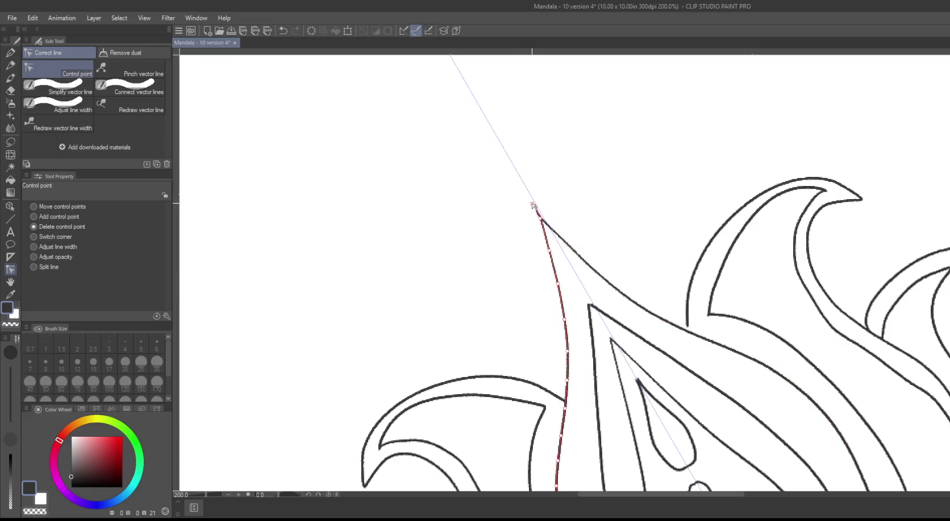
left_click_drag(462, 197, 413, 172)
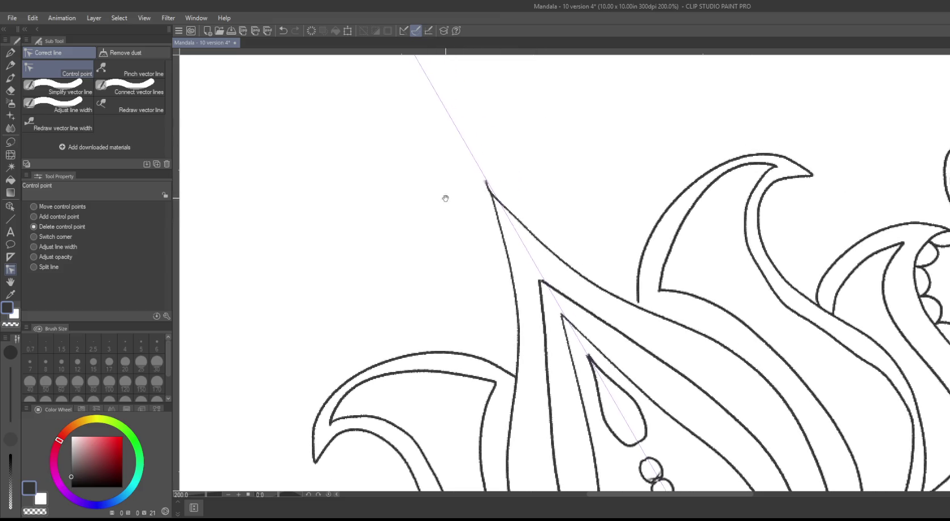
left_click(488, 189)
left_click(587, 358)
left_click_drag(593, 368, 590, 358)
Step: Centre the bead chain and nudge the top circle's right arc outward
left_click_drag(409, 237, 329, 78)
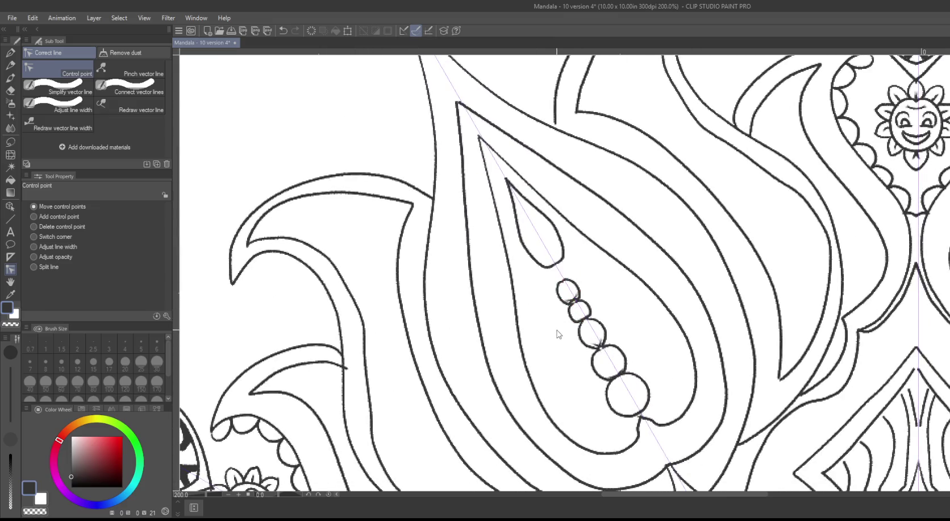
scroll(557, 335, "up", 5)
left_click_drag(564, 260, 388, 282)
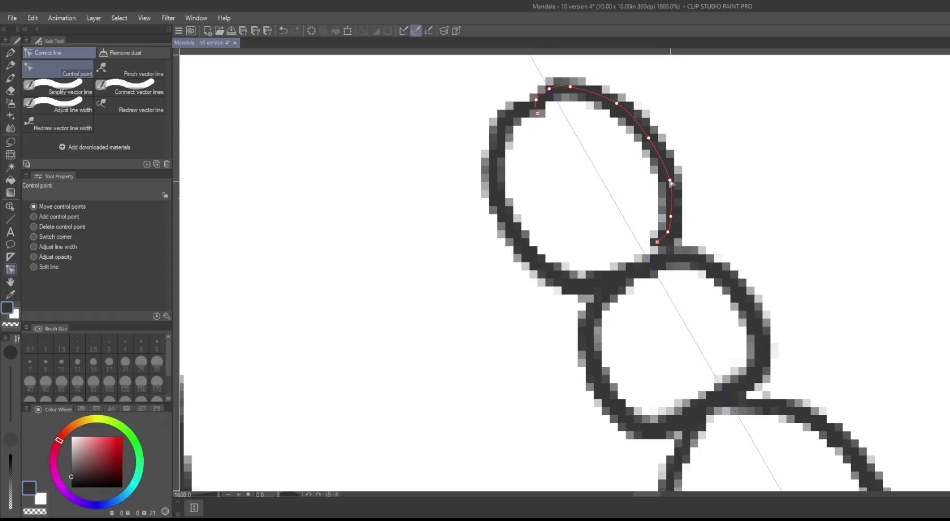
left_click_drag(668, 181, 671, 180)
left_click_drag(671, 216, 669, 240)
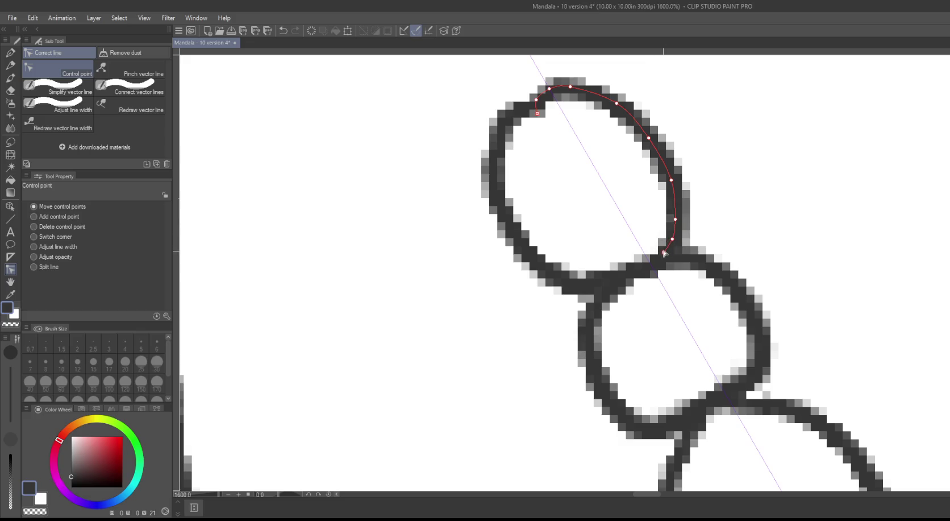
Step: Trim the next bead circle's stroke tails and delete its end point at the junction
mouse_move(611, 205)
left_mouse_down()
mouse_move(395, 274)
mouse_move(269, 70)
left_mouse_up()
left_click(630, 352)
left_click(340, 296)
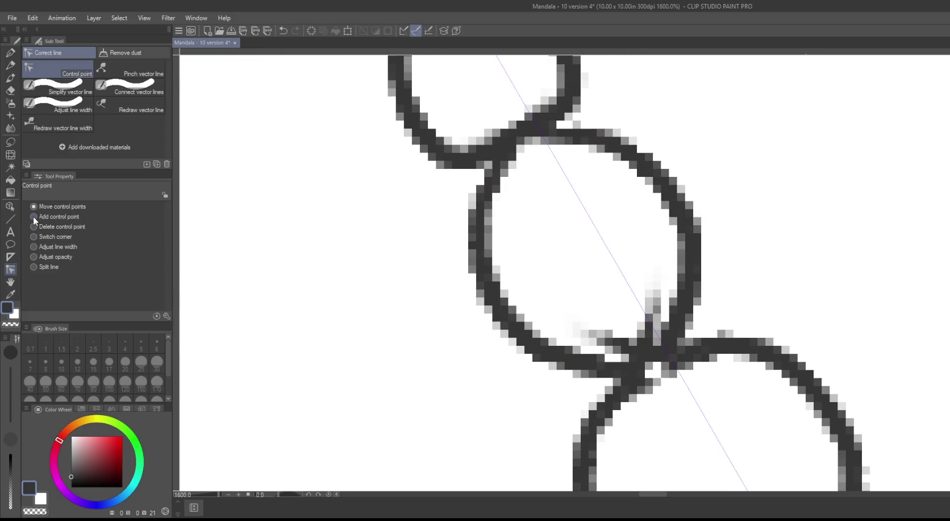
left_click(655, 277)
left_click(653, 294)
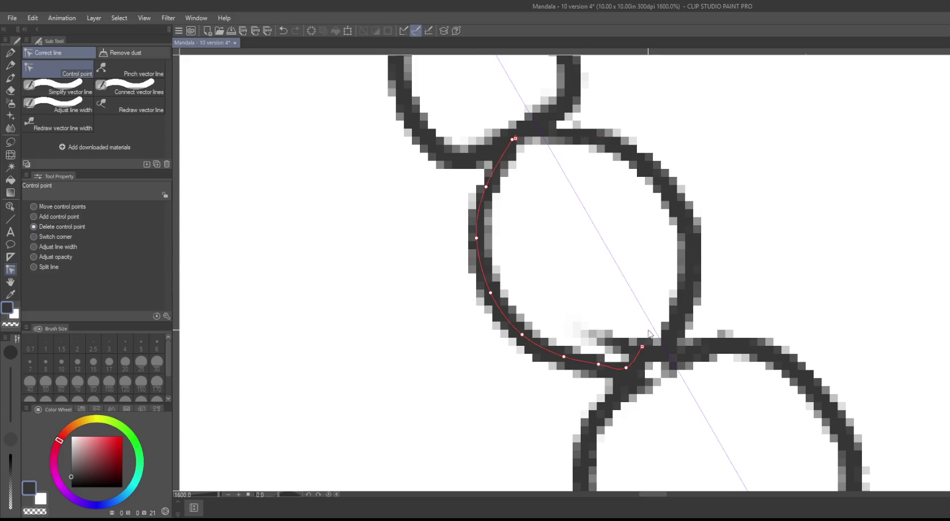
left_click(566, 321)
left_click(589, 331)
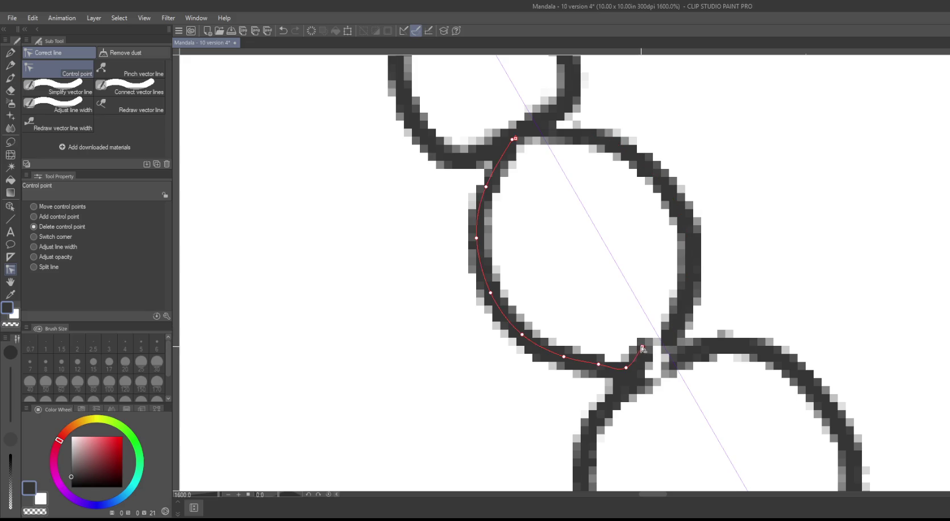
left_click(639, 349)
Step: Move the circle's stroke ends into the junction and round out its right arc
left_click(34, 207)
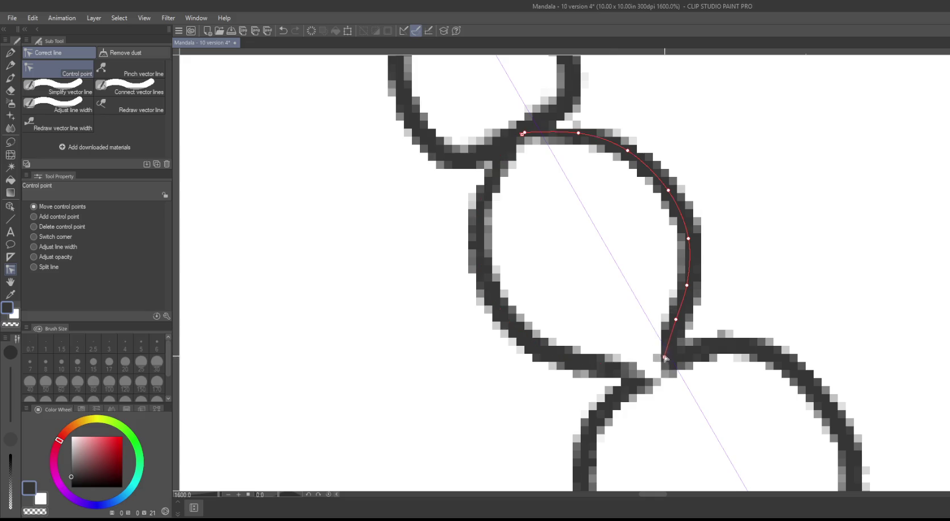
left_click_drag(644, 369, 654, 363)
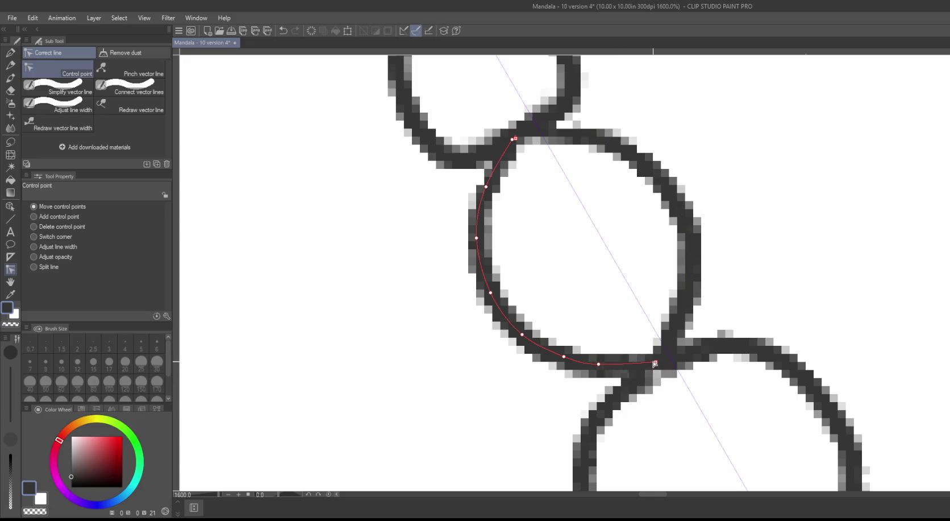
left_click_drag(595, 367, 614, 376)
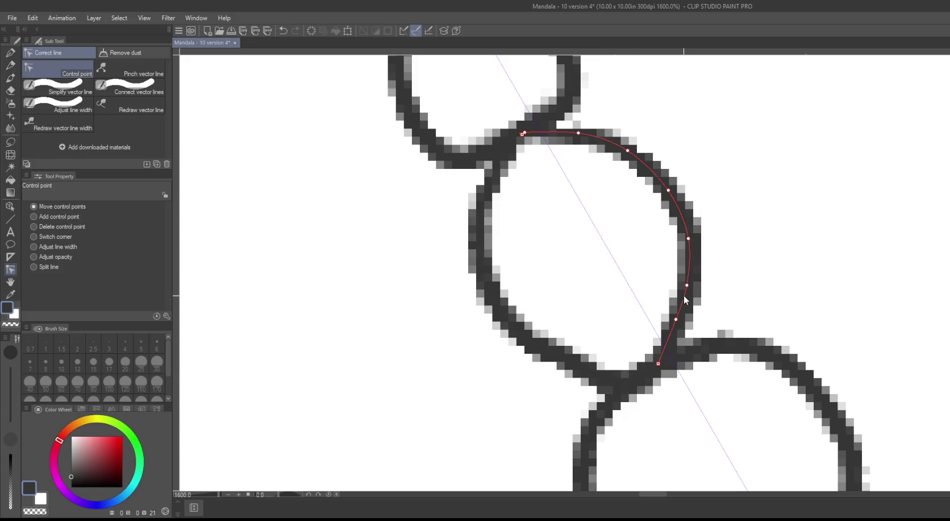
left_click_drag(676, 321, 690, 327)
left_click_drag(687, 284, 704, 287)
left_click_drag(689, 238, 703, 232)
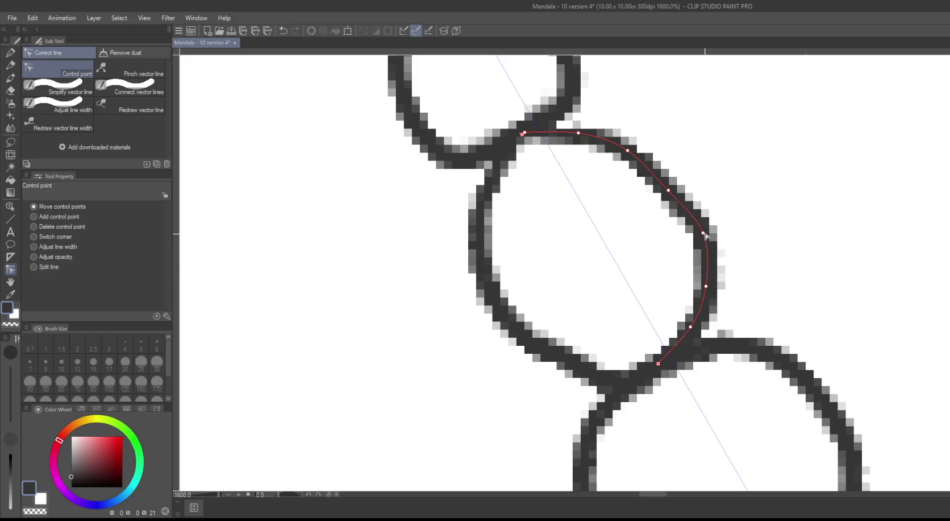
left_click_drag(668, 189, 675, 180)
left_click_drag(627, 150, 629, 144)
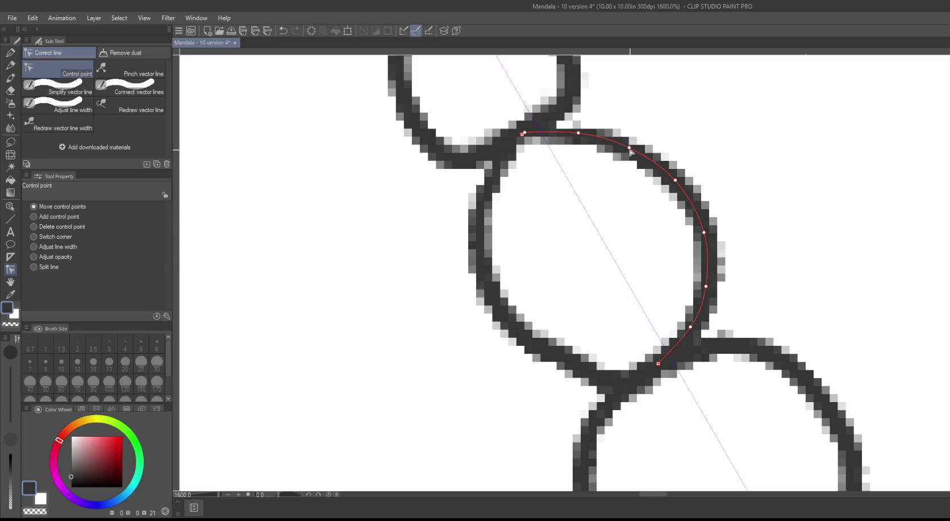
Step: Reshape the next bead circle's bottom and left arcs to align with the ink
mouse_move(455, 340)
left_mouse_down()
mouse_move(500, 380)
mouse_move(427, 178)
left_mouse_up()
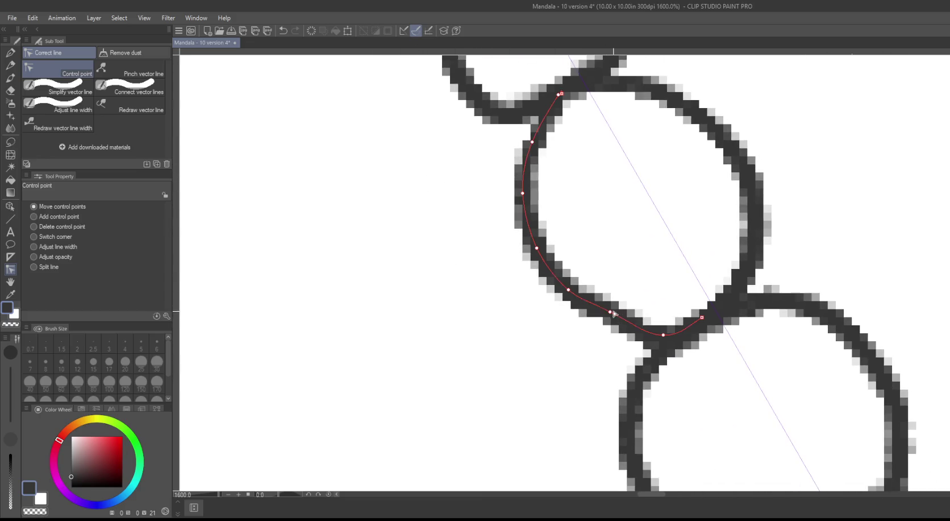
left_click_drag(611, 312, 608, 327)
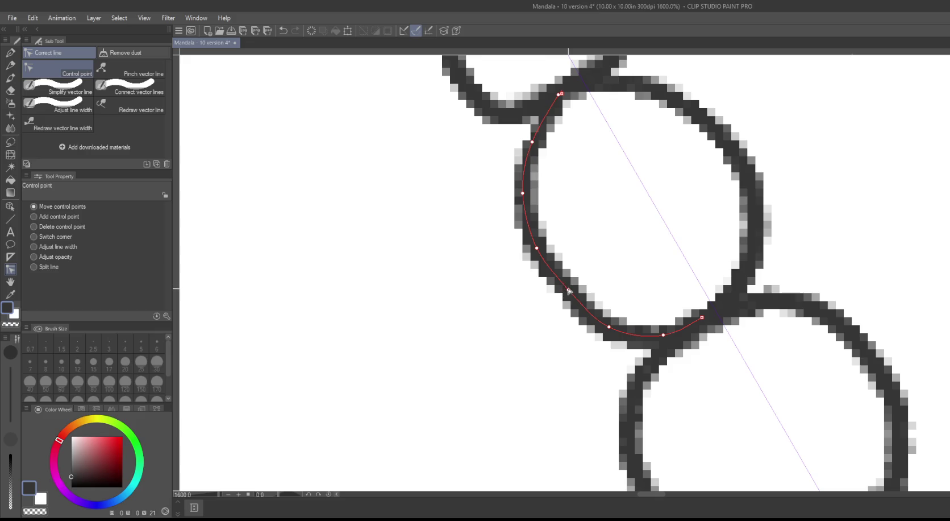
left_click_drag(567, 290, 563, 293)
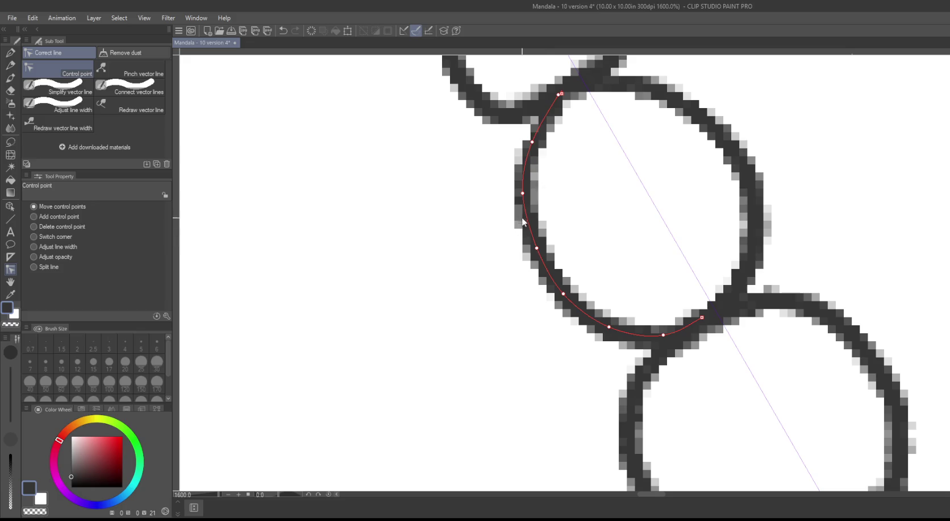
left_click_drag(524, 196, 521, 195)
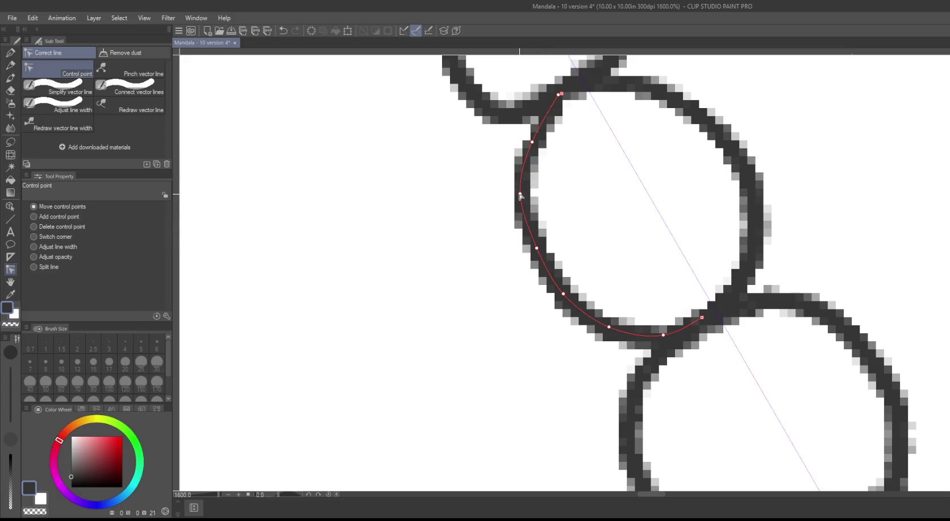
left_click_drag(532, 141, 530, 138)
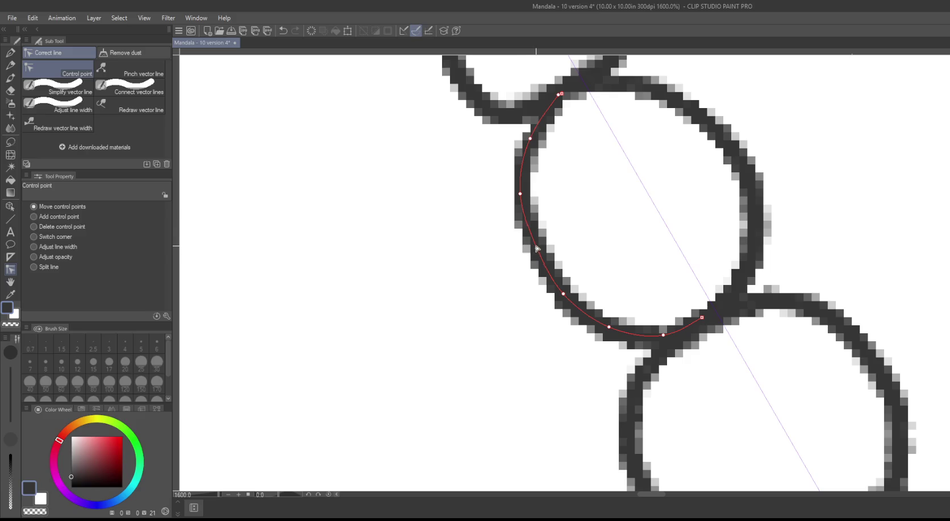
left_click_drag(536, 247, 531, 249)
mouse_move(564, 293)
left_mouse_down()
mouse_move(435, 283)
mouse_move(384, 334)
mouse_move(377, 187)
mouse_move(417, 230)
left_mouse_up()
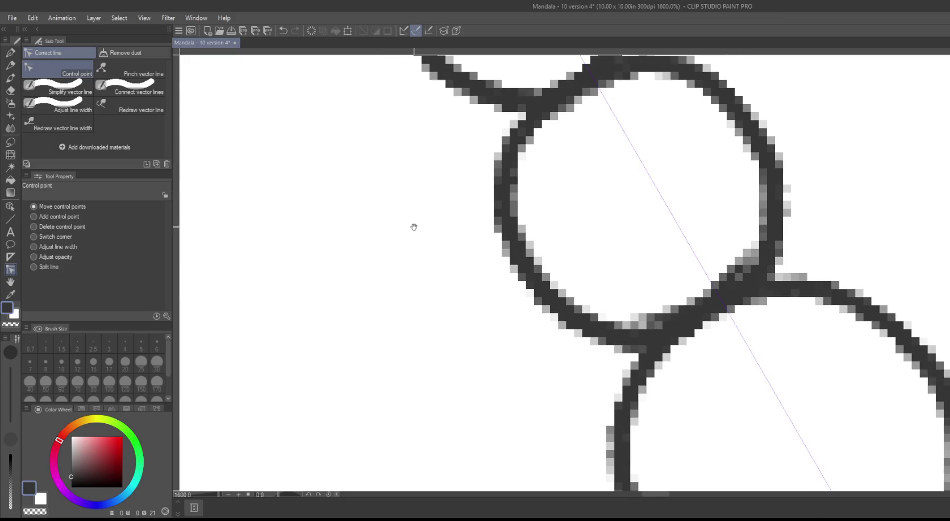
scroll(417, 230, "up", 5)
scroll(350, 78, "down", 5)
scroll(371, 164, "down", 2)
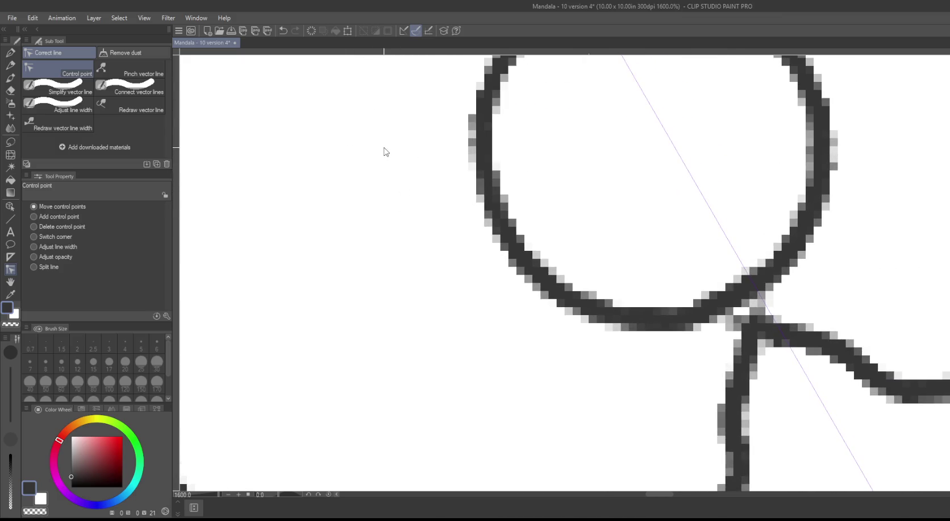
scroll(384, 151, "down", 2)
scroll(378, 158, "down", 2)
left_click_drag(359, 129, 560, 384)
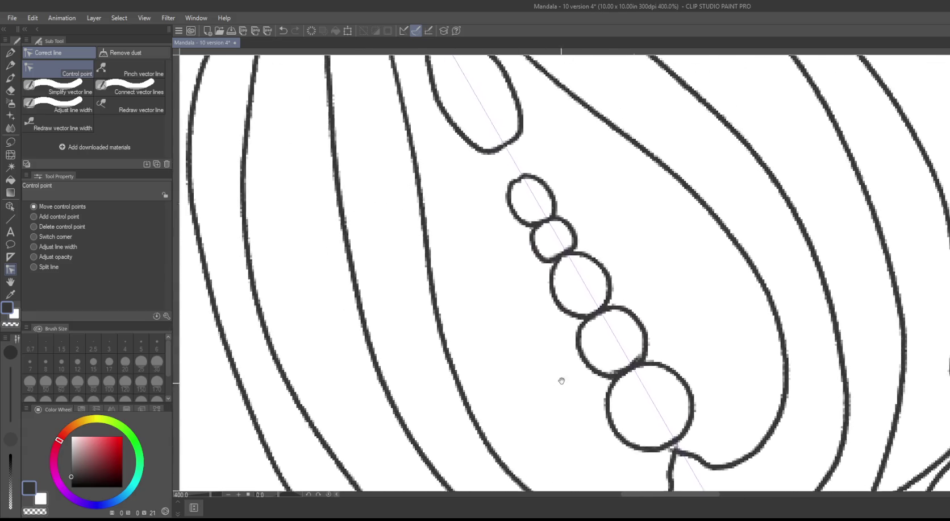
scroll(520, 250, "down", 4)
left_click(359, 160)
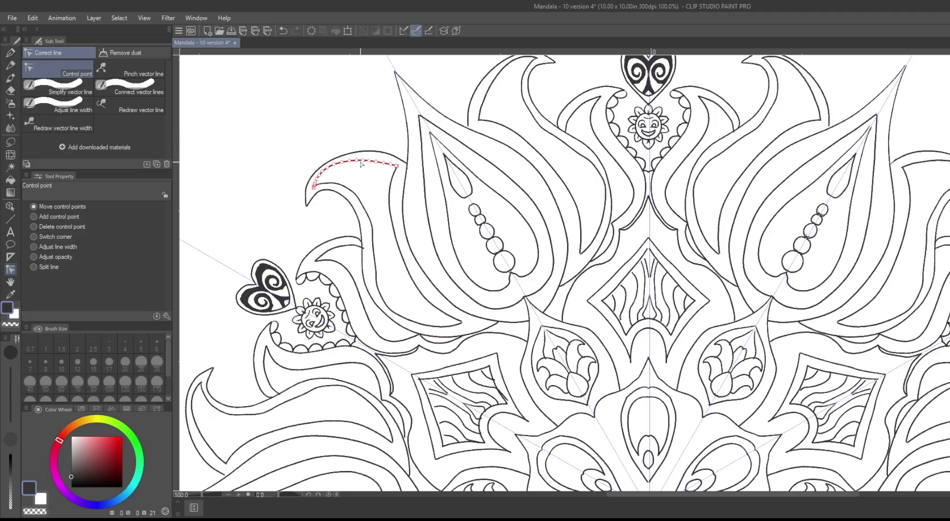
left_click_drag(437, 285, 520, 347)
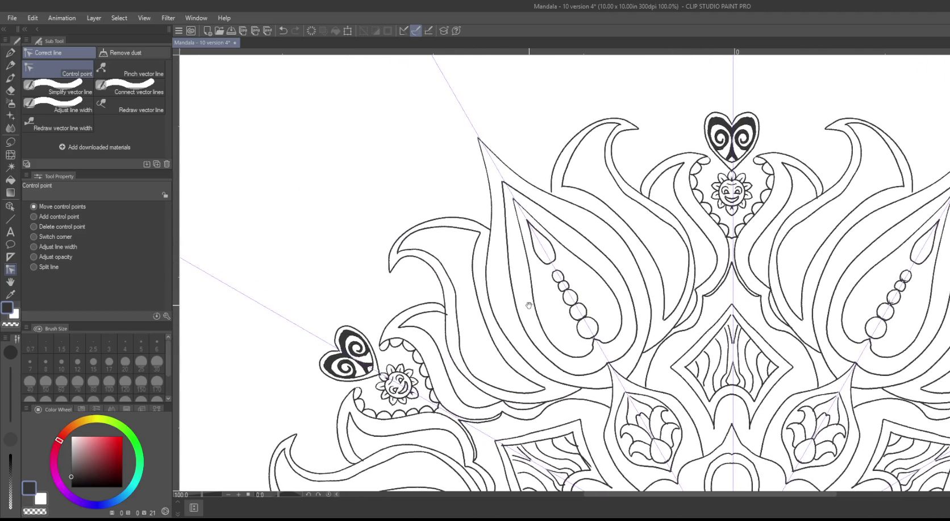
left_click_drag(534, 303, 408, 166)
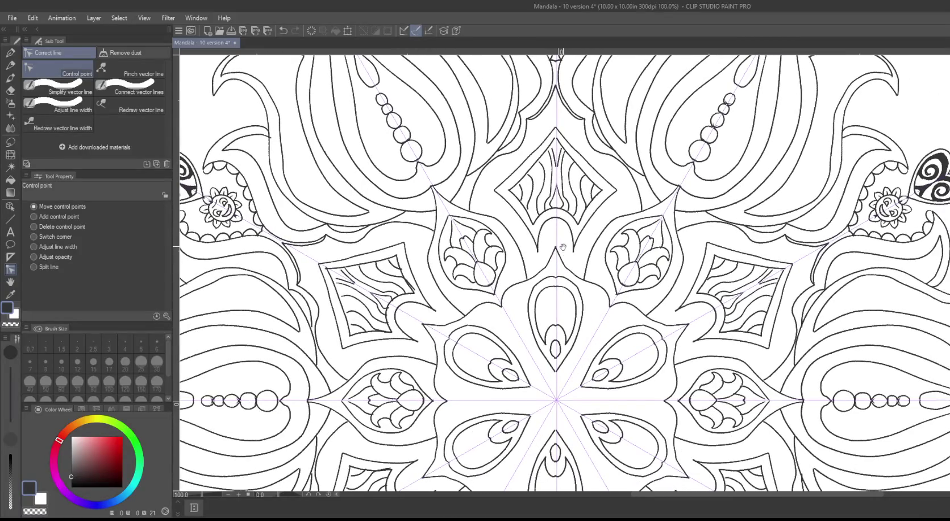
scroll(566, 252, "up", 4)
left_click_drag(537, 208, 391, 202)
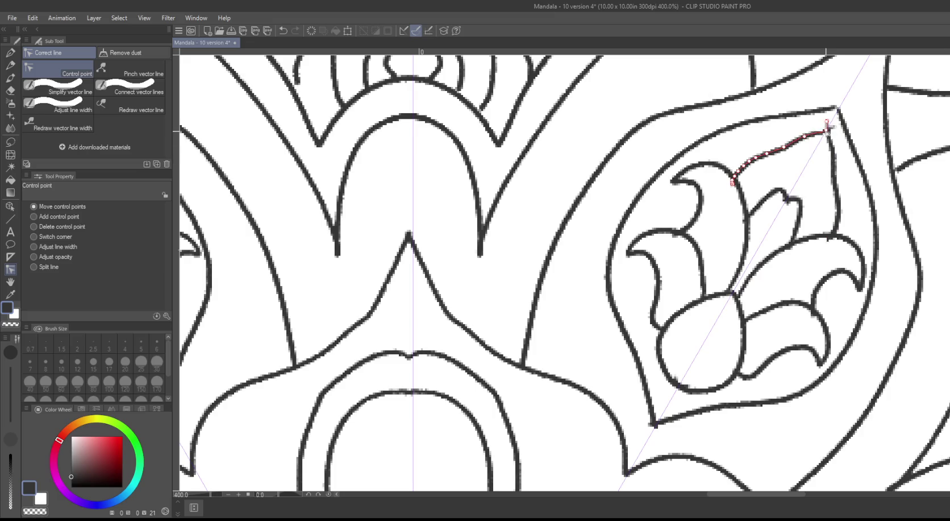
Step: Reshape the petal-frame outline to reach the petal tip and delete its stray top hook
left_click_drag(806, 137, 783, 153)
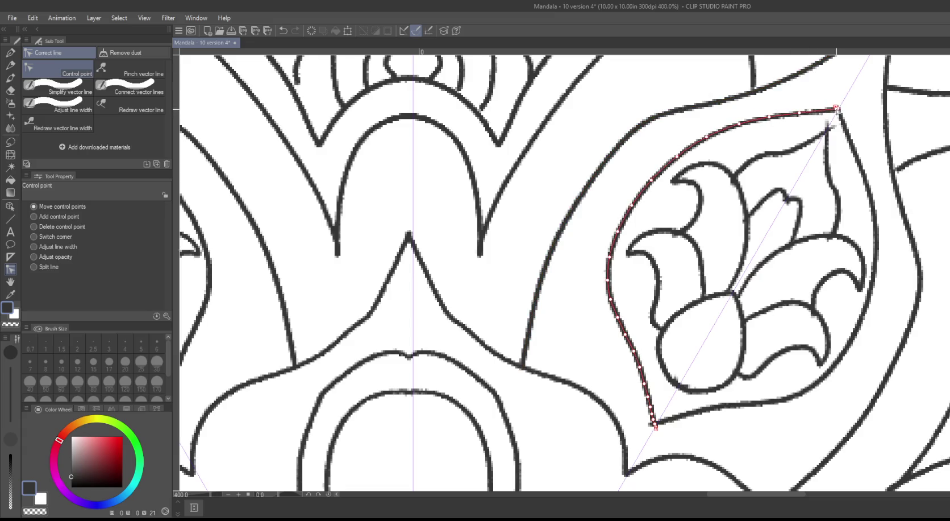
mouse_move(837, 105)
left_mouse_down()
mouse_move(846, 87)
mouse_move(839, 113)
left_mouse_up()
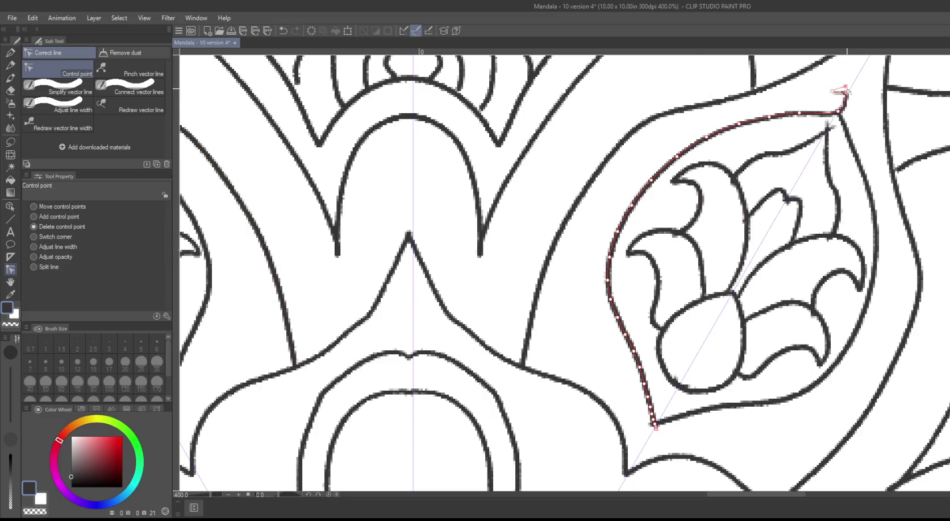
left_click(846, 93)
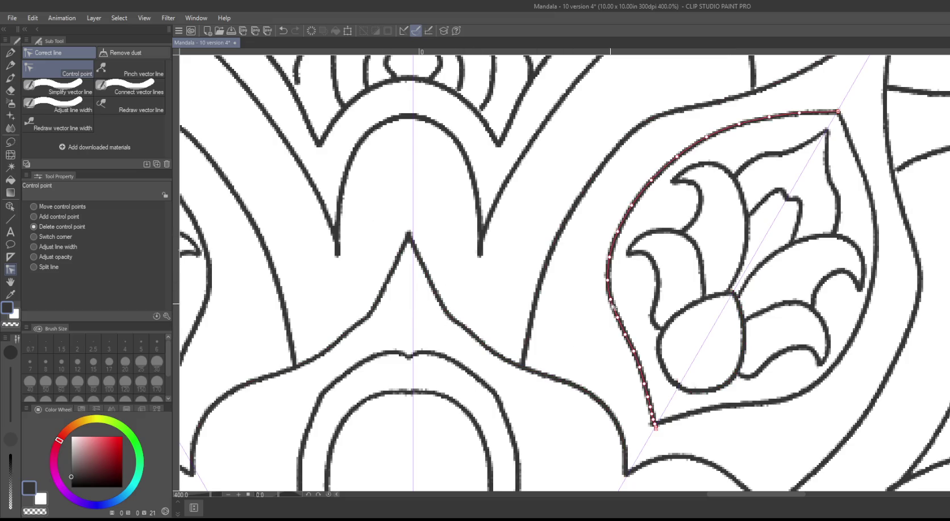
Step: Delete the extra end point on the mirrored petal frame's outline
scroll(577, 336, "down", 4)
scroll(577, 335, "right", 2)
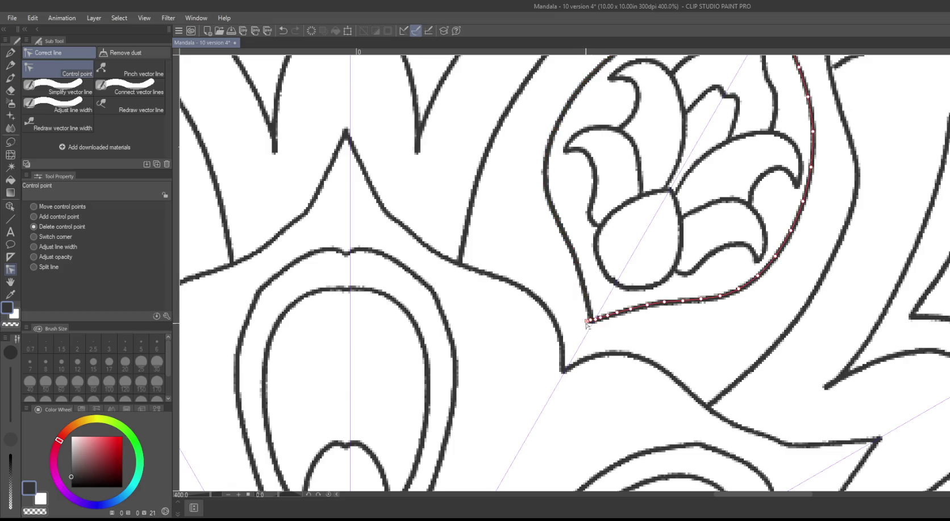
left_click_drag(557, 298, 679, 382)
mouse_move(469, 240)
left_mouse_down()
mouse_move(587, 208)
mouse_move(635, 160)
left_mouse_up()
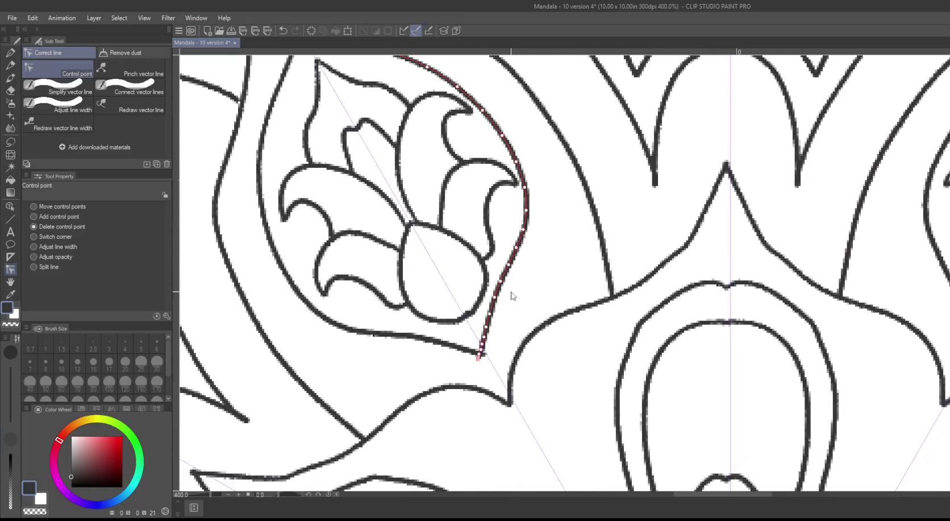
left_click(478, 358)
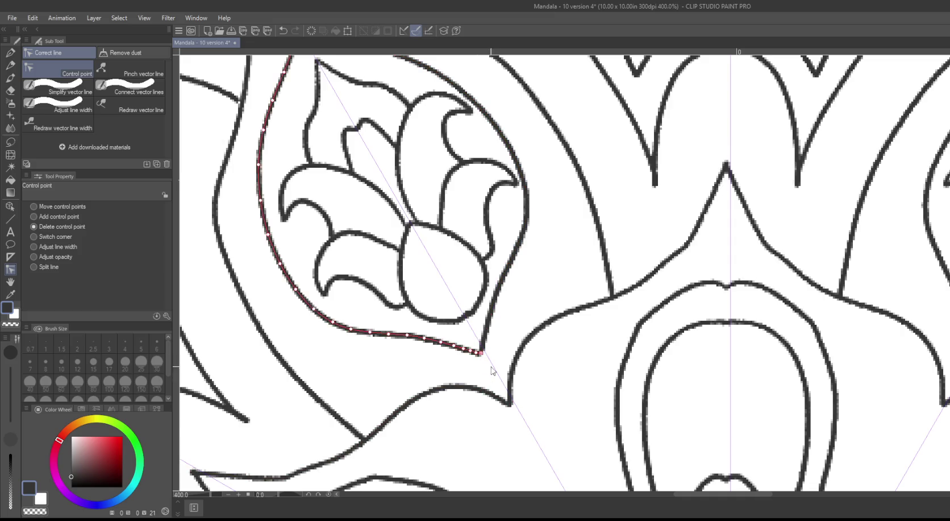
mouse_move(537, 255)
left_mouse_down()
mouse_move(610, 331)
mouse_move(643, 345)
left_mouse_up()
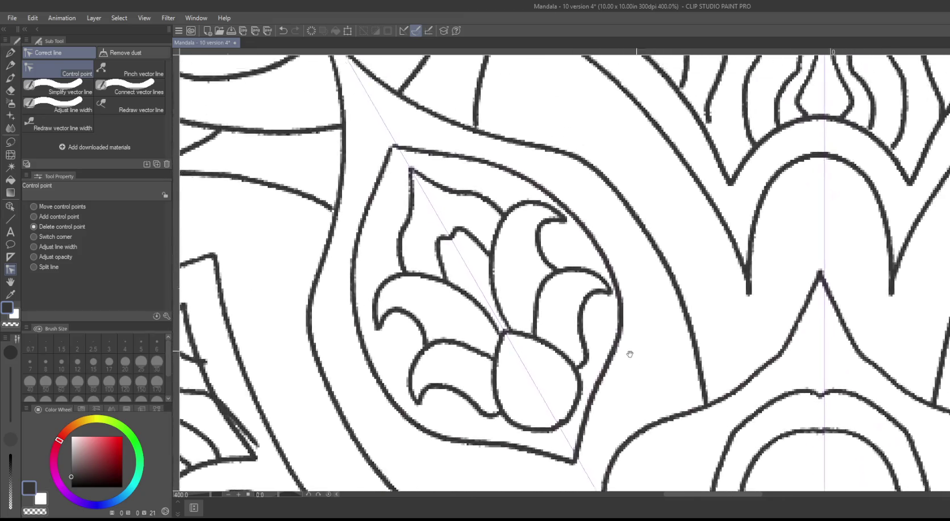
key("ctrl+0")
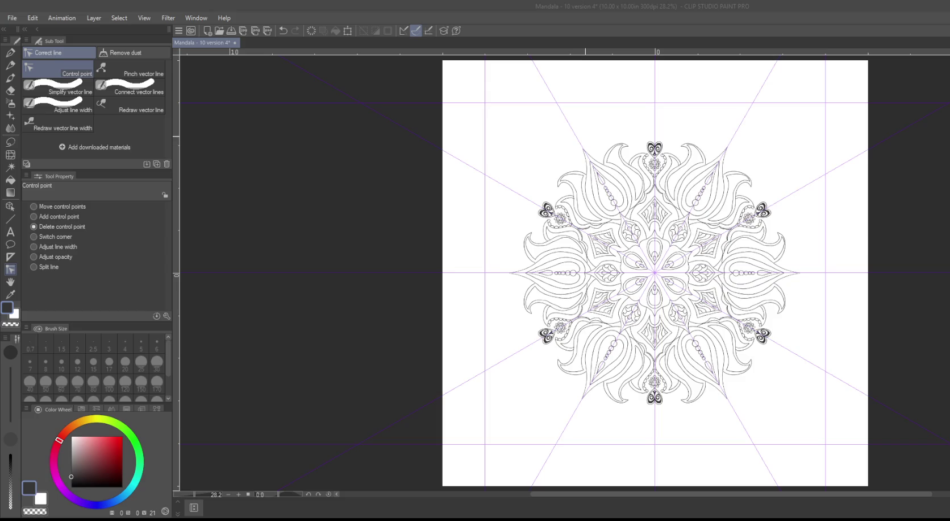
Step: Refocus the program window, adjust the zoom and select the pen for inking
left_click(851, 41)
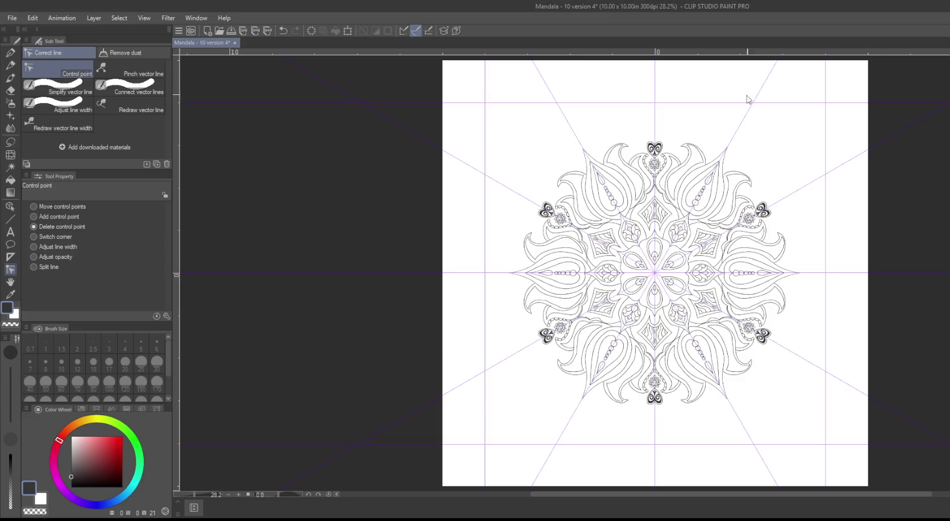
scroll(644, 171, "up", 2)
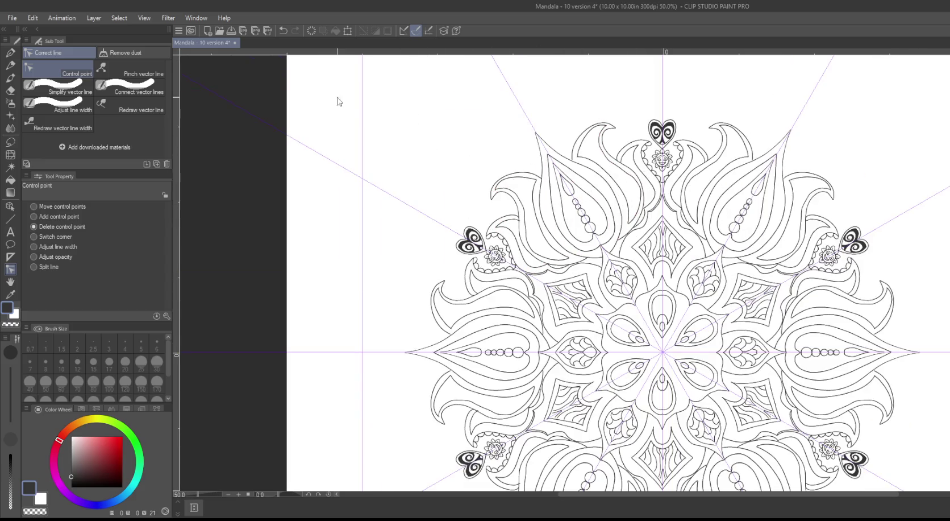
left_click(11, 53)
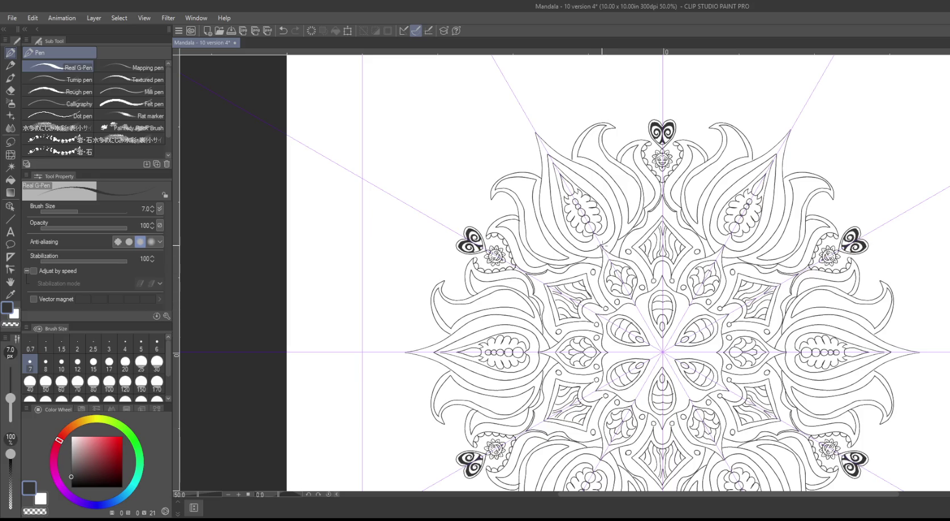
Step: Zoom out to 28%, back in to 66.7%, and pan to the upper-left petals and heart
scroll(613, 263, "down", 3)
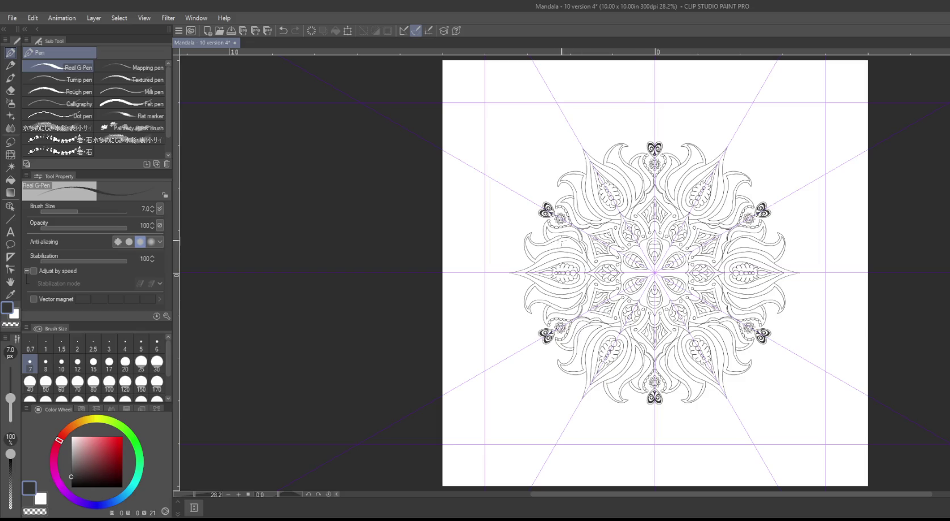
scroll(568, 217, "up", 1)
scroll(568, 218, "up", 3)
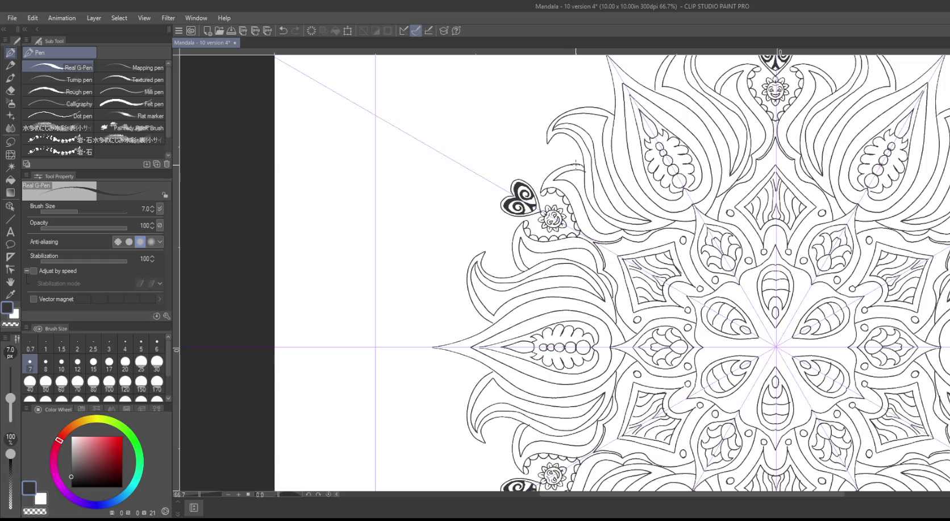
left_click_drag(544, 132, 614, 179)
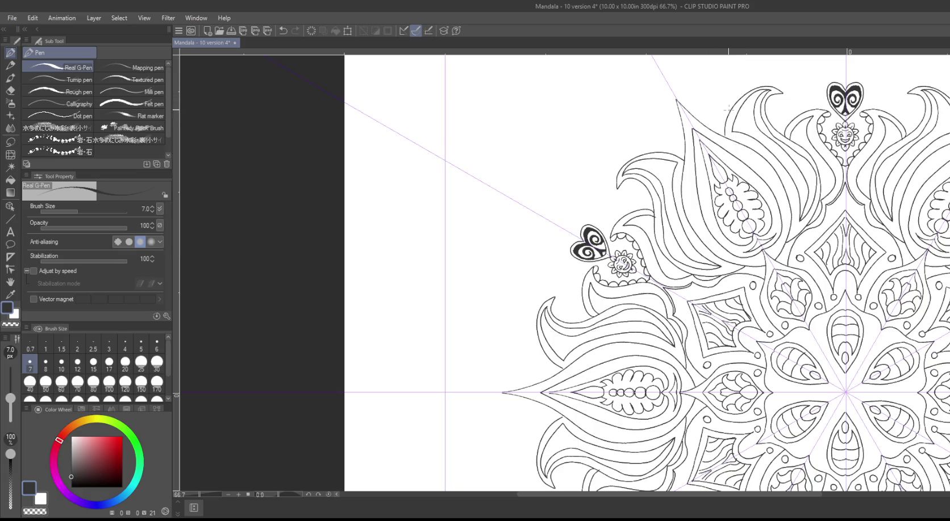
left_click_drag(556, 150, 454, 97)
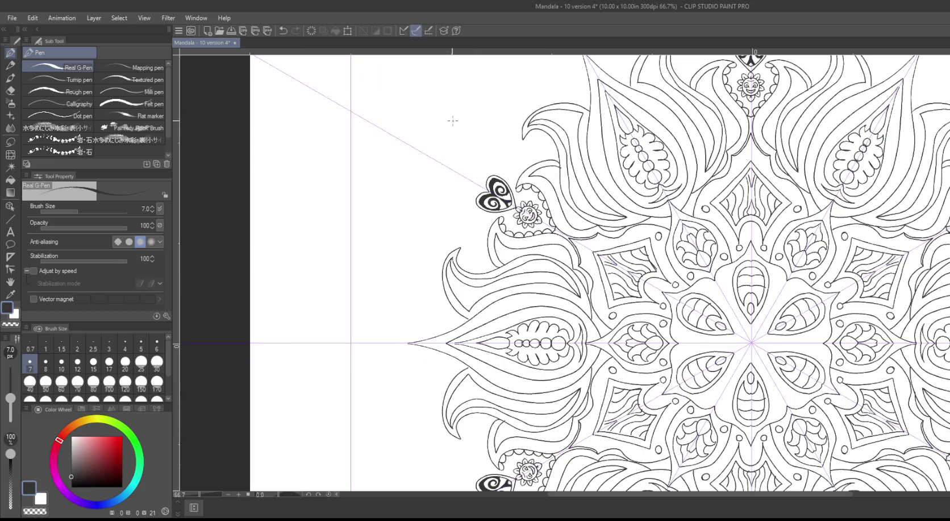
mouse_move(446, 134)
left_mouse_down()
mouse_move(526, 180)
mouse_move(529, 197)
left_mouse_up()
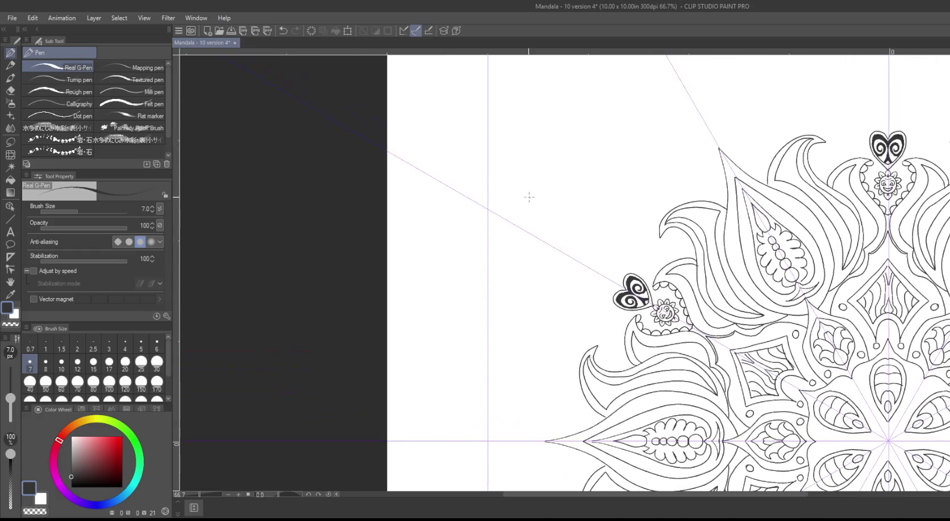
Step: Try the Turnip sketching pen with test curls, then undo them
left_click(119, 78)
left_click_drag(619, 152, 631, 186)
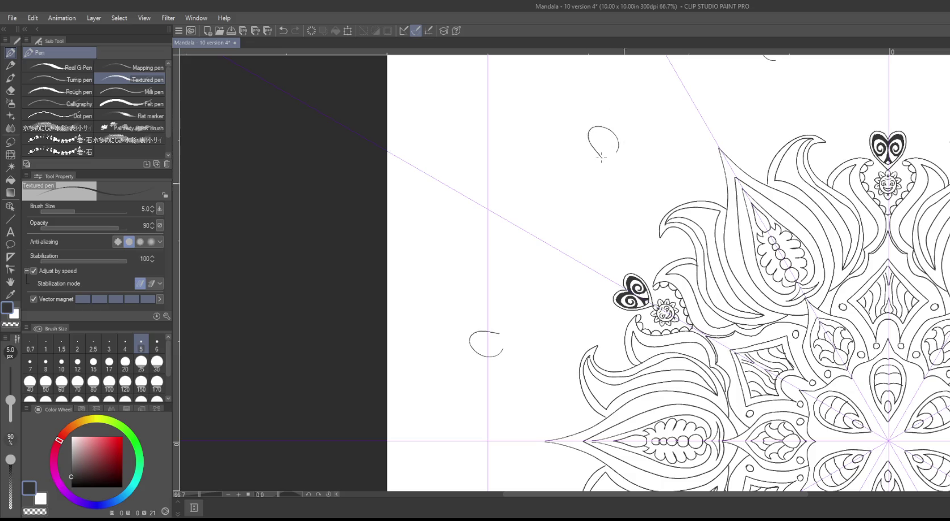
mouse_move(636, 140)
left_mouse_down()
mouse_move(630, 200)
mouse_move(576, 228)
left_mouse_up()
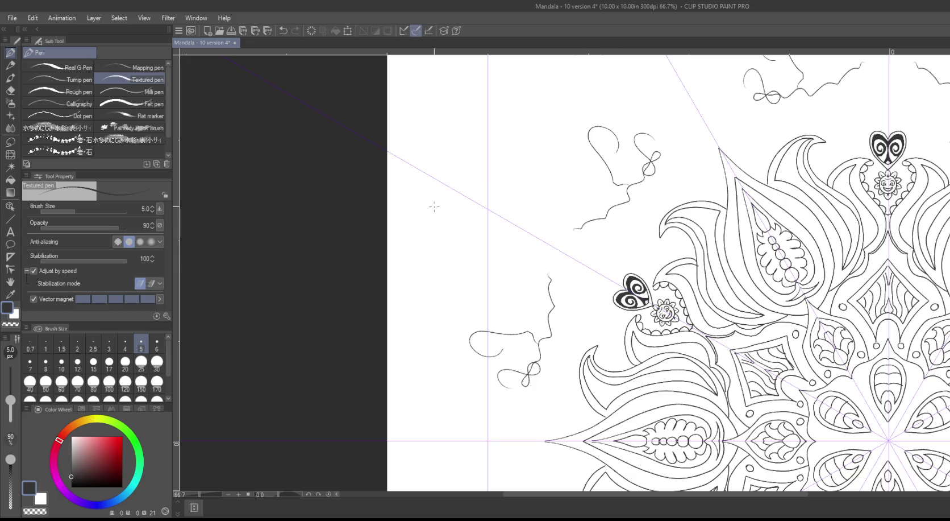
key("ctrl+z")
key("ctrl+z")
Step: Switch to a tapered inking pen and raise its brush size to about 7.1
left_click(60, 80)
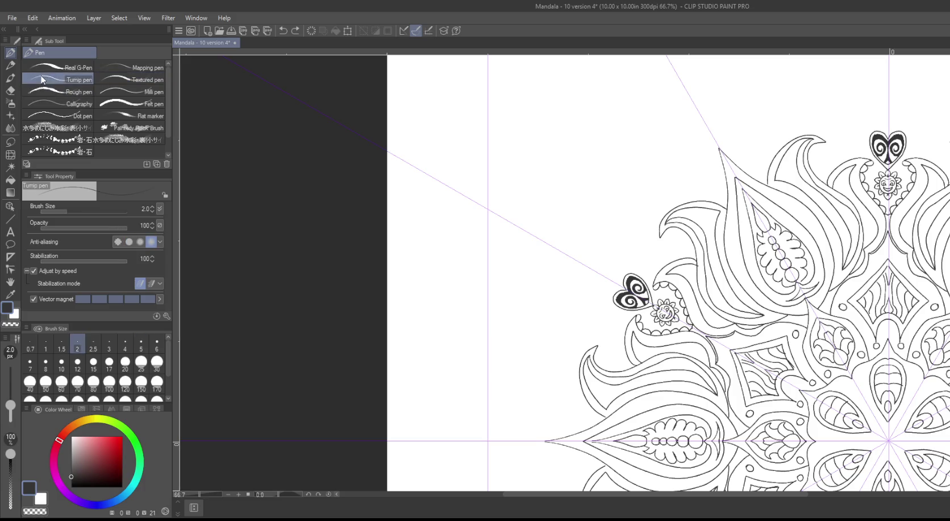
key("bracketright")
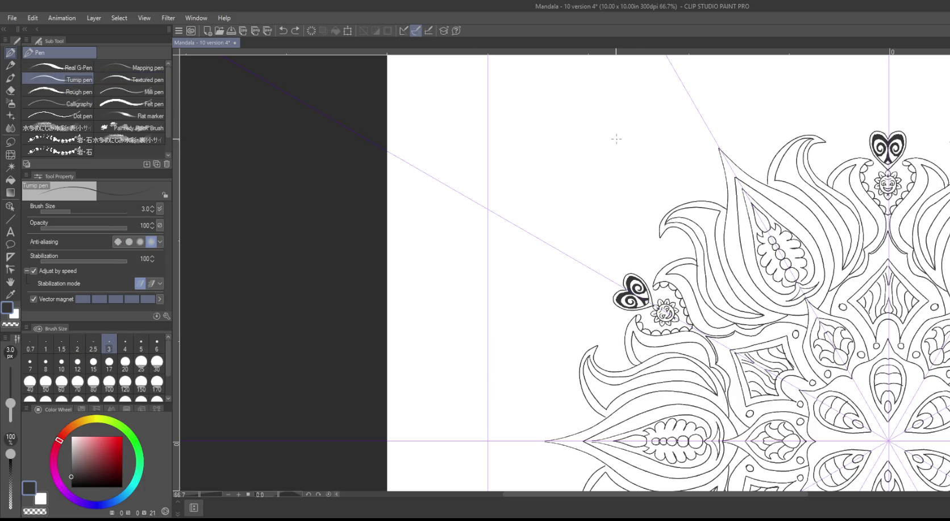
left_click_drag(607, 191, 630, 176)
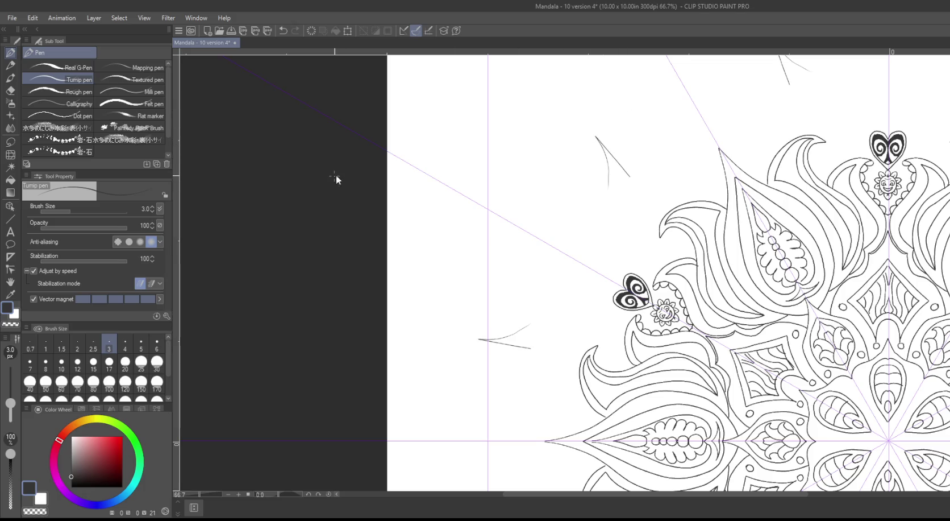
key("ctrl+z")
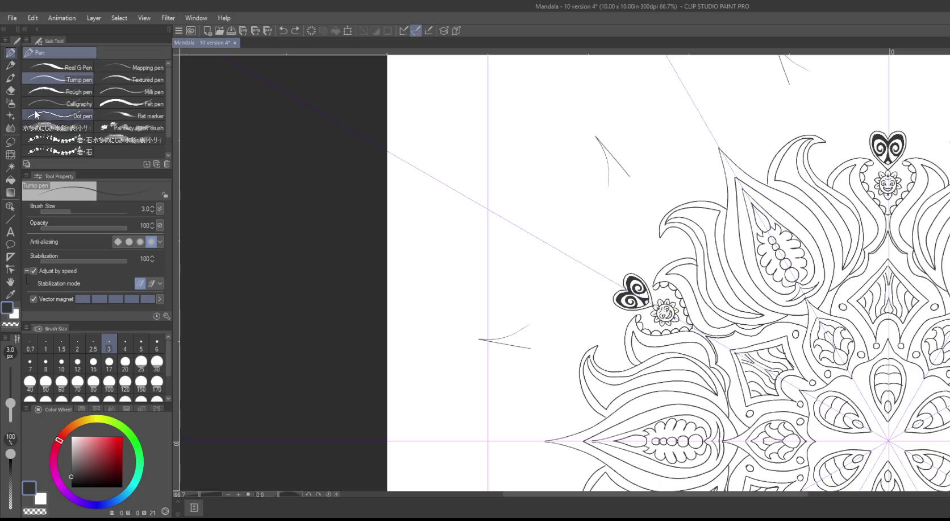
left_click(77, 209)
left_click_drag(77, 209, 83, 206)
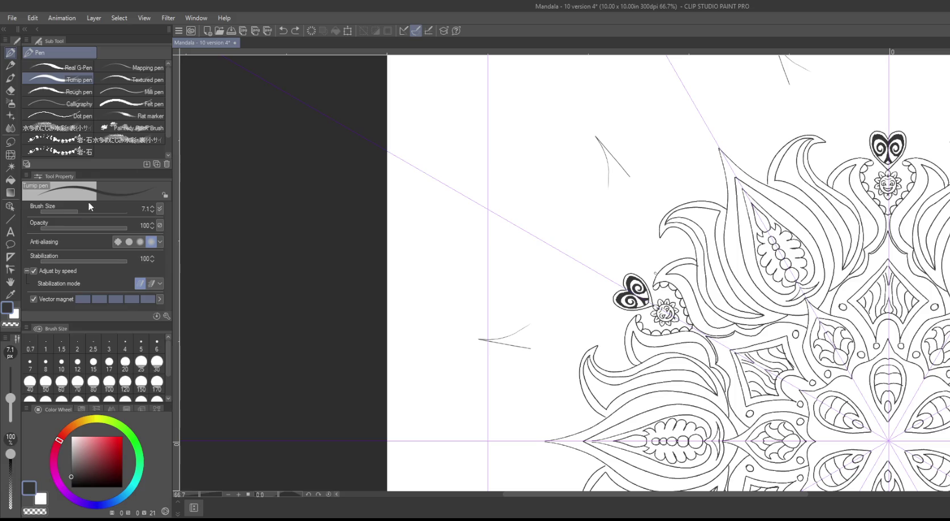
Step: Delete leftover sketch strokes and test-then-undo two strokes at the thicker size
key("Delete")
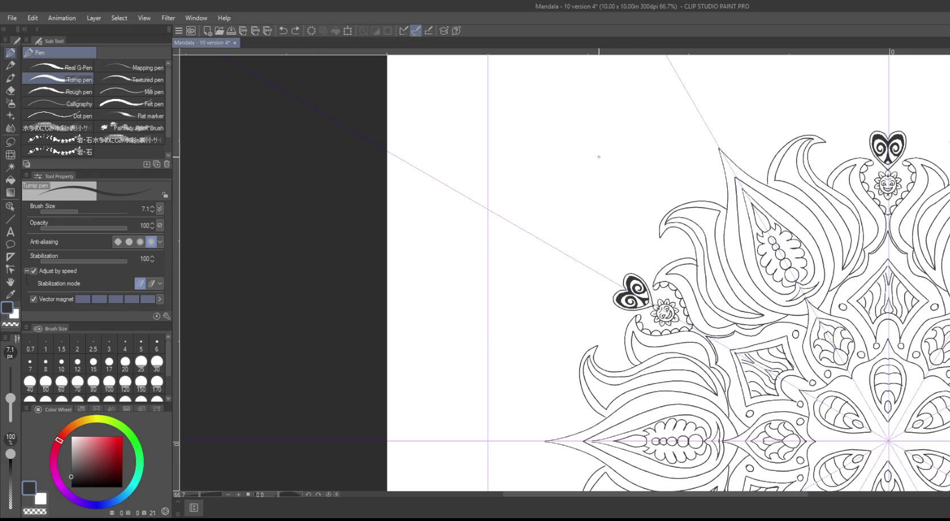
left_click_drag(602, 116, 638, 186)
left_click_drag(615, 129, 655, 192)
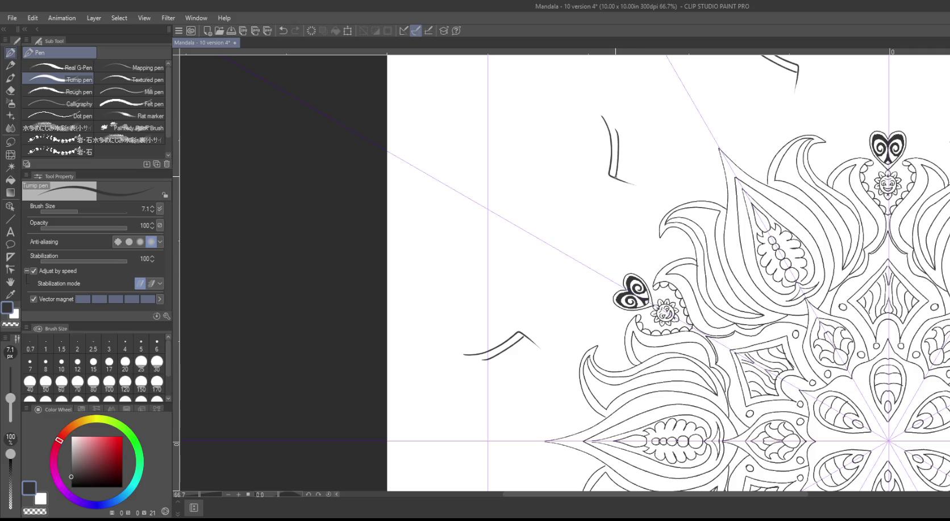
key("ctrl+z")
key("ctrl+z")
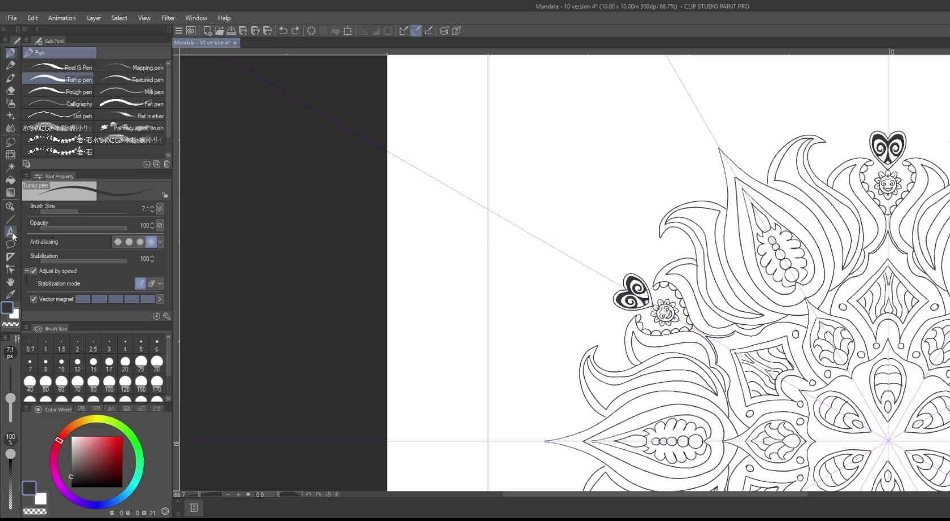
left_click(13, 271)
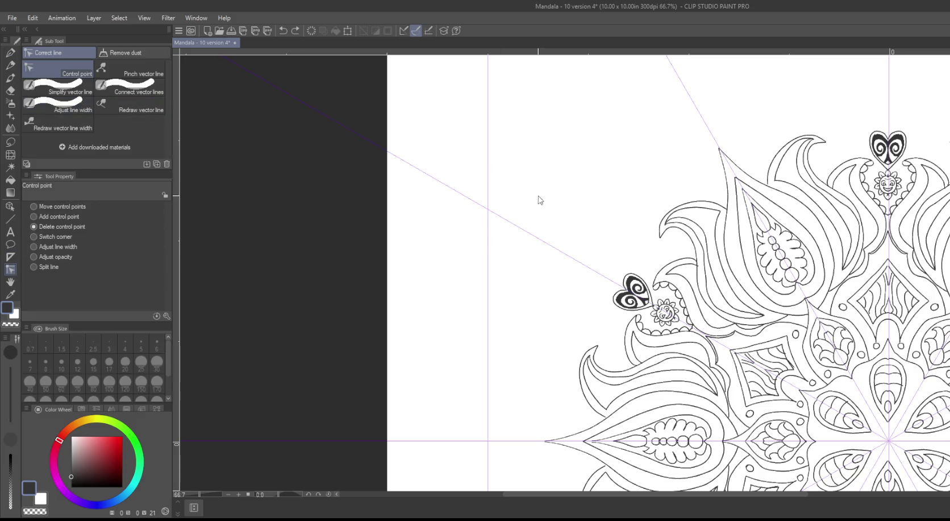
Step: Thicken the mandala lines with the Adjust line width sub tool at Fix width 6.0
scroll(550, 201, "down", 1)
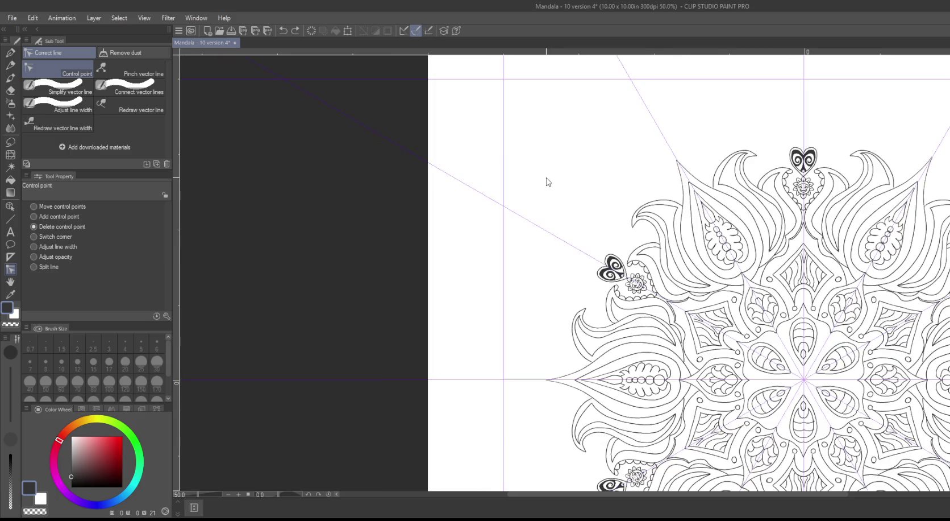
scroll(549, 182, "down", 1)
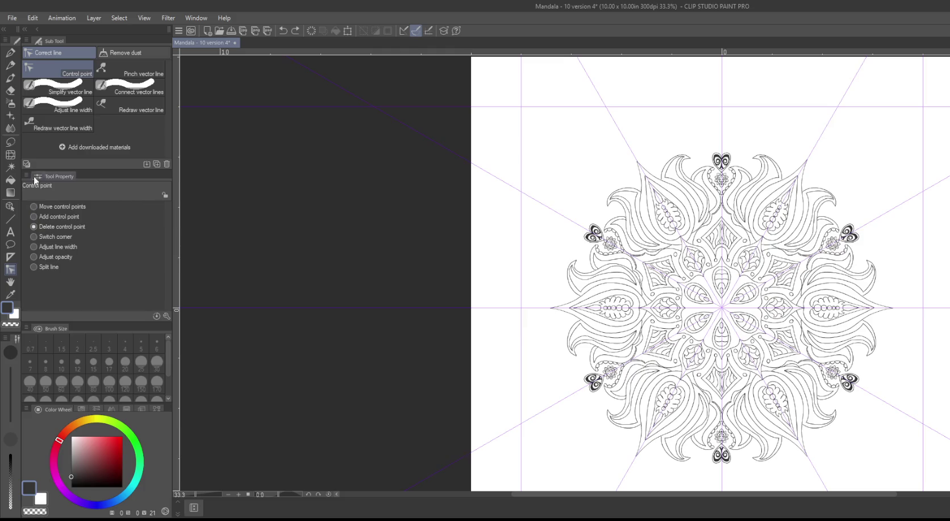
left_click(72, 92)
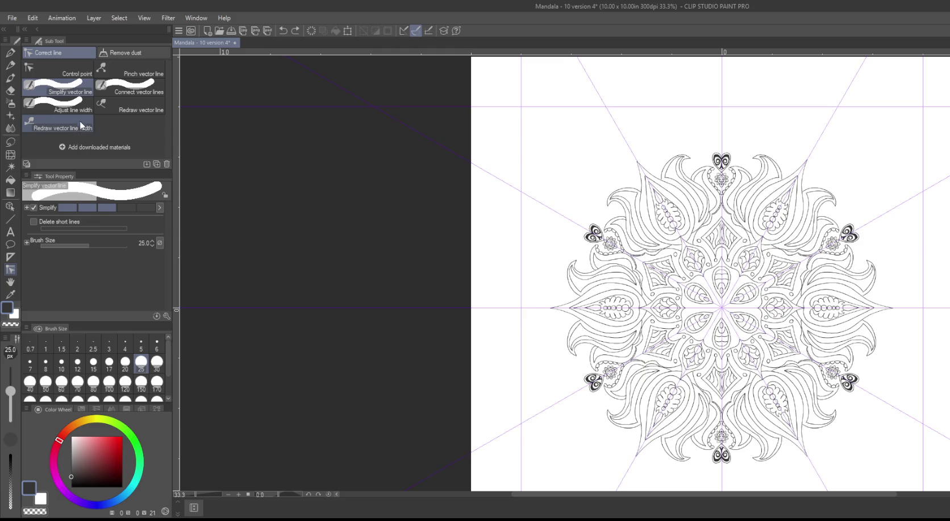
left_click(79, 109)
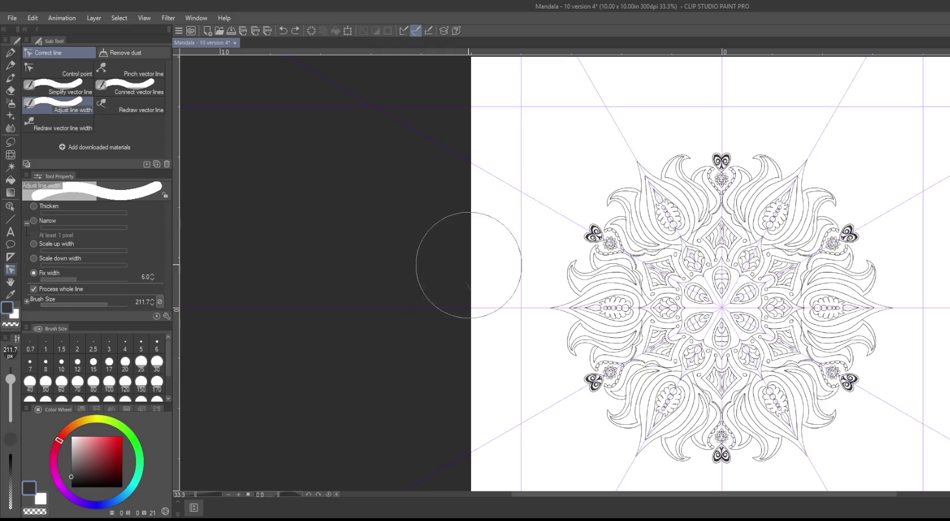
mouse_move(643, 194)
left_mouse_down()
mouse_move(762, 458)
mouse_move(756, 80)
left_mouse_up()
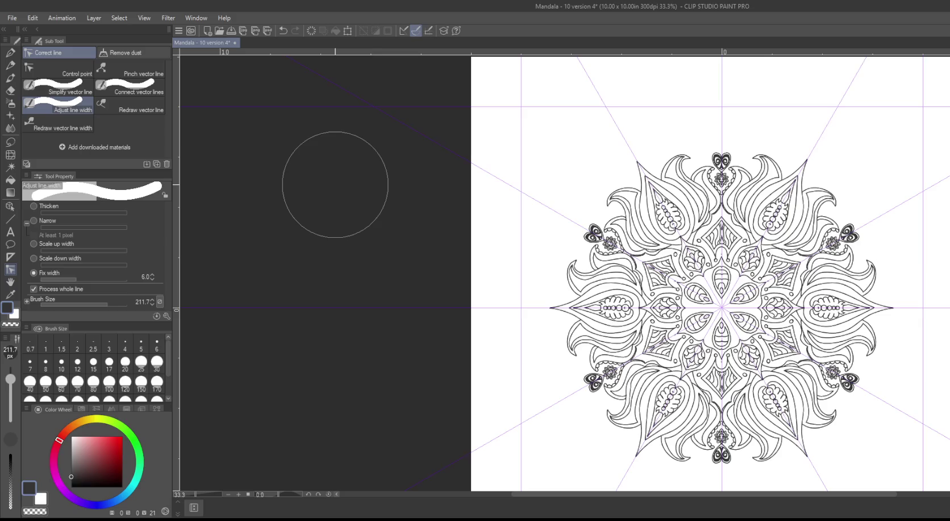
Step: Lower the Adjust line width Fix width setting to 4.5
key("ctrl+plus")
key("ctrl+plus")
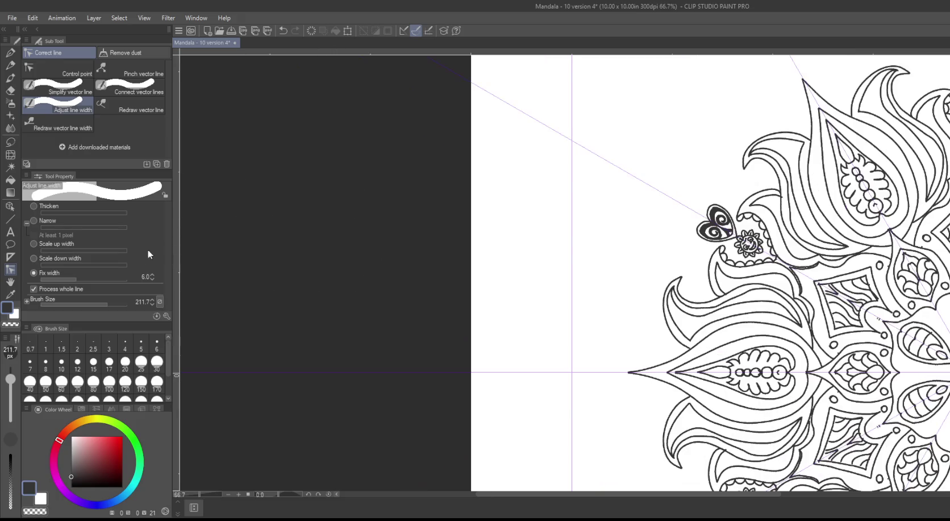
left_click(153, 278)
type("4.5")
left_click(745, 233)
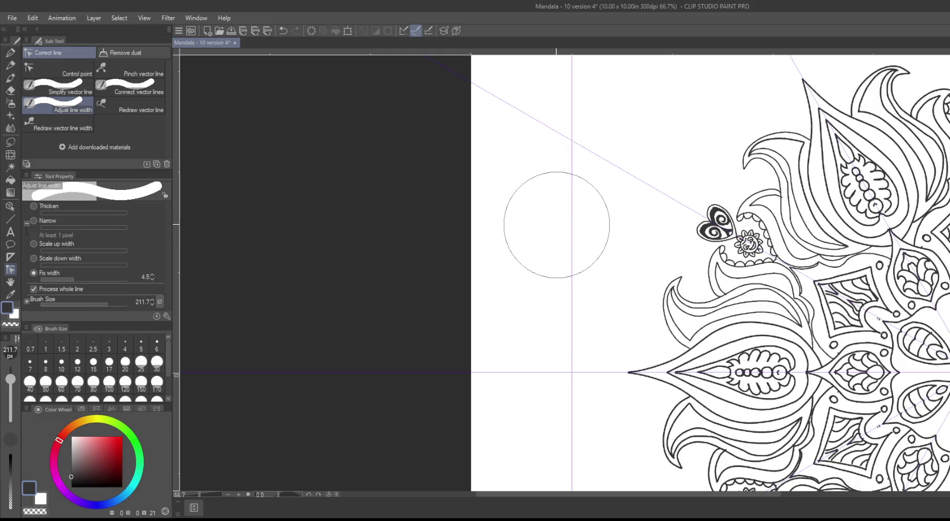
Step: Sweep the 4.5 fixed width over the mandala lines from the centre
mouse_move(492, 227)
left_mouse_down()
mouse_move(399, 217)
mouse_move(341, 193)
left_mouse_up()
scroll(341, 194, "down", 1)
scroll(341, 194, "down", 1)
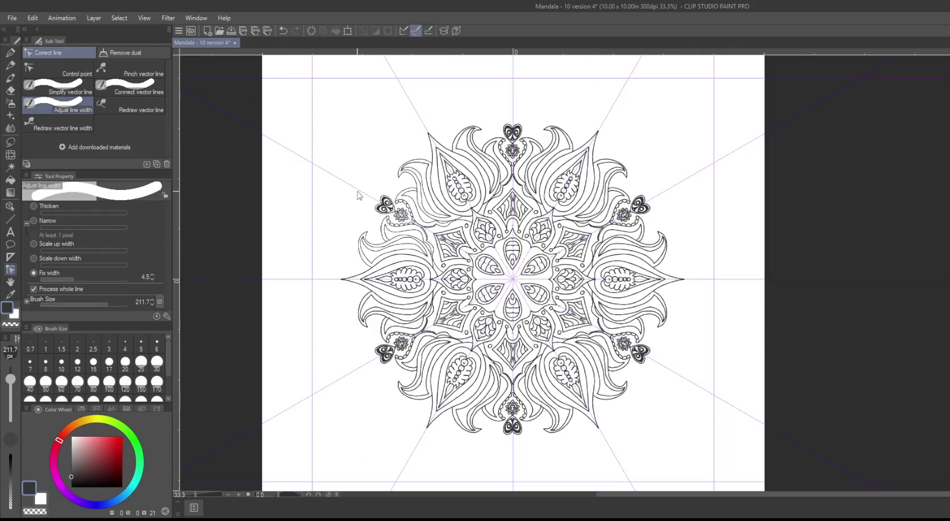
mouse_move(419, 318)
left_mouse_down()
mouse_move(518, 104)
mouse_move(495, 105)
left_mouse_up()
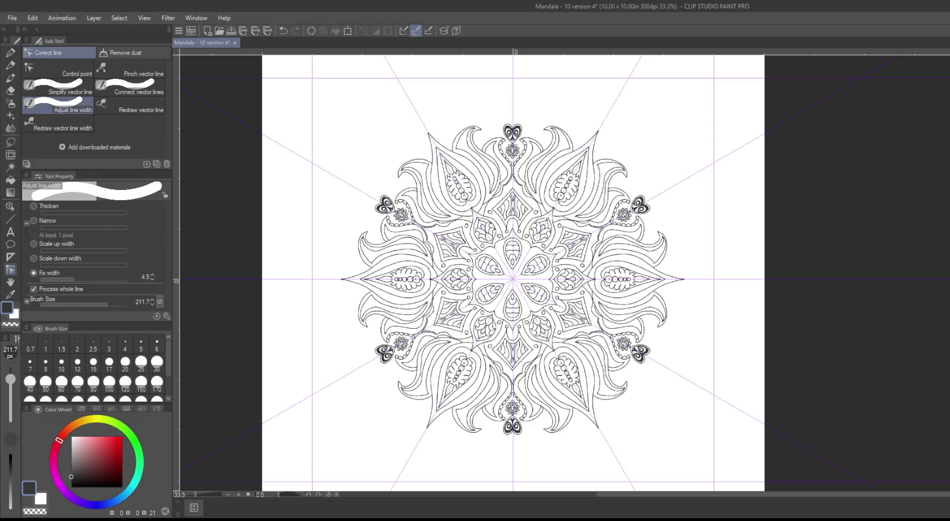
Step: Recentre the mandala in view and switch to the Turnip pen
scroll(834, 299, "up", 1)
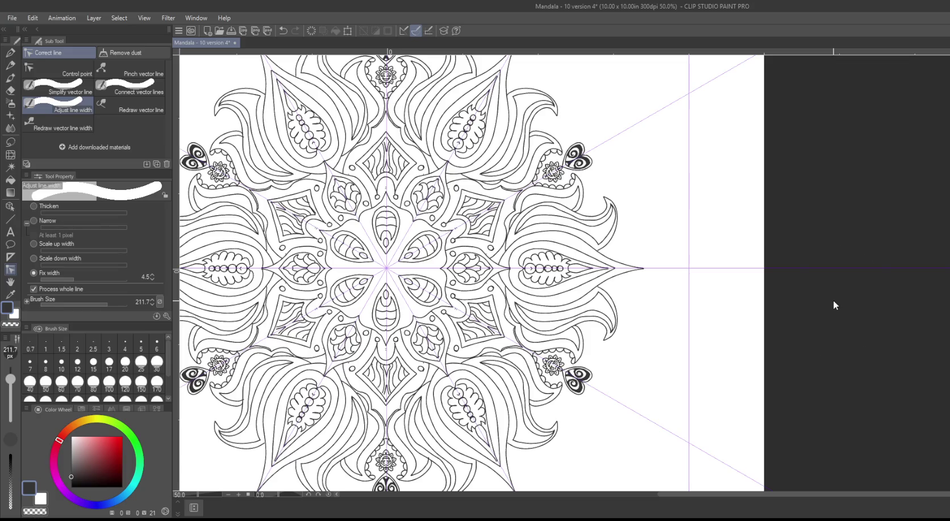
left_click_drag(214, 267, 478, 258)
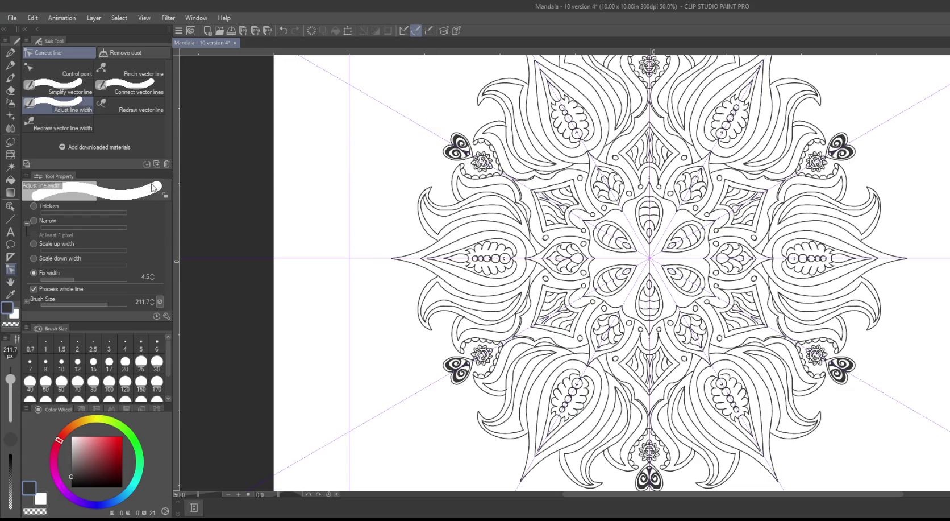
key("p")
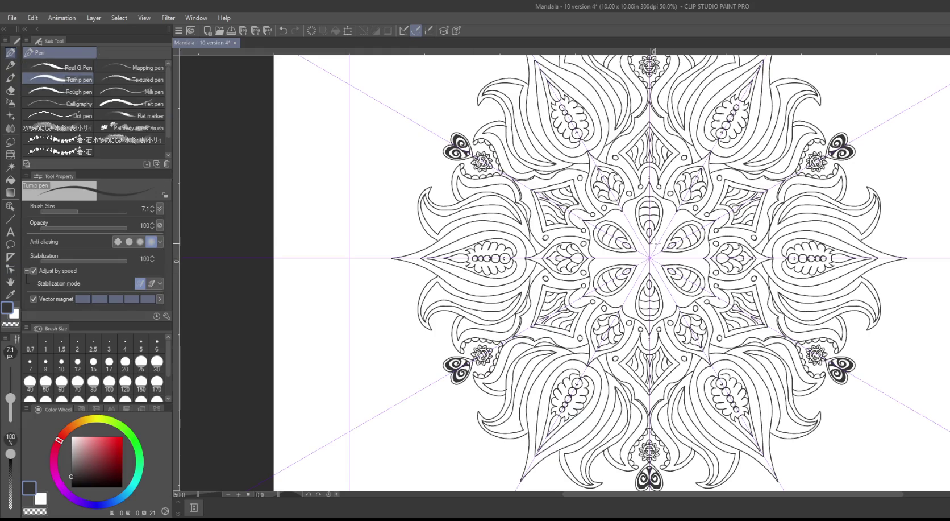
Step: Draw an eight-point star at the mandala centre, undoing a stray curved stroke
scroll(656, 243, "up", 2)
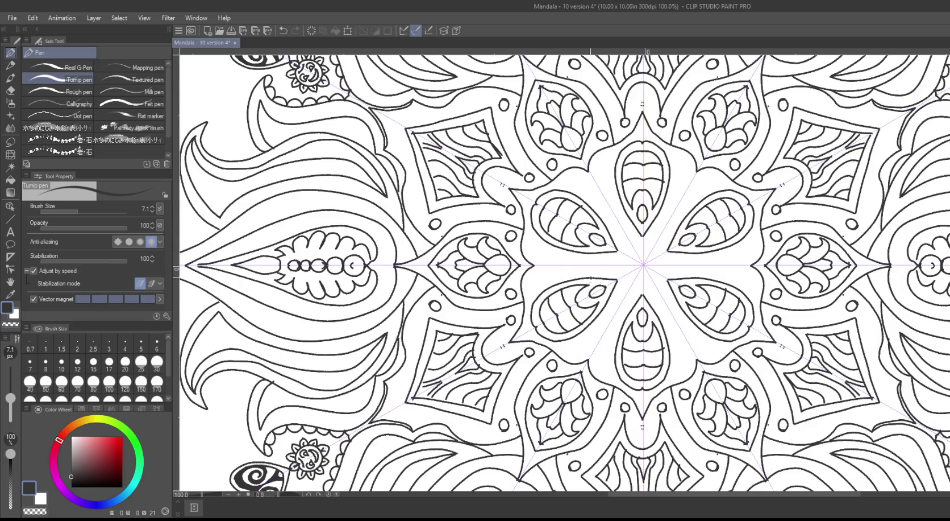
left_click_drag(623, 253, 607, 265)
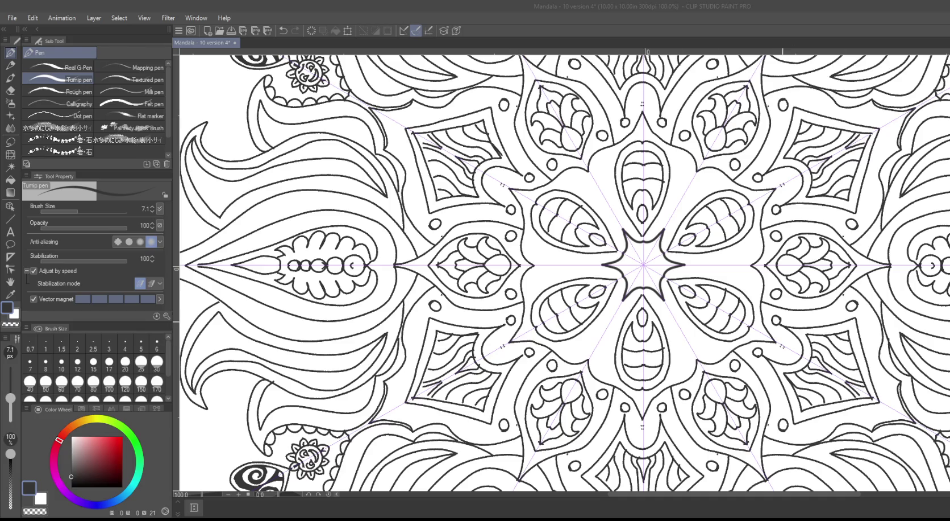
left_click_drag(339, 188, 368, 272)
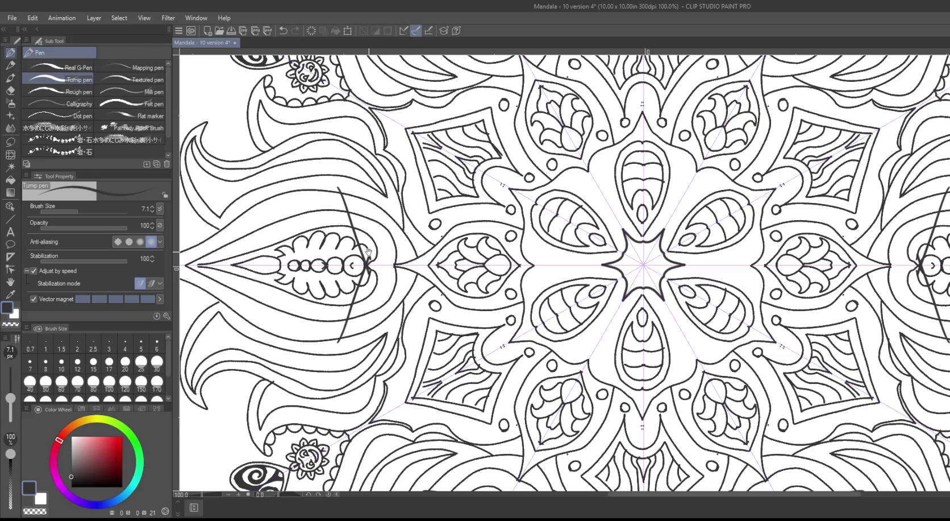
key("ctrl+z")
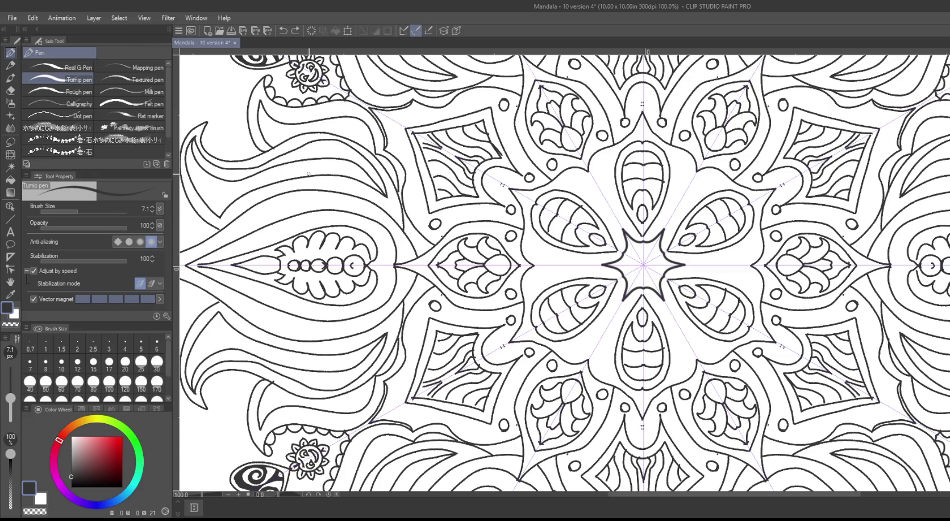
left_click_drag(294, 149, 319, 277)
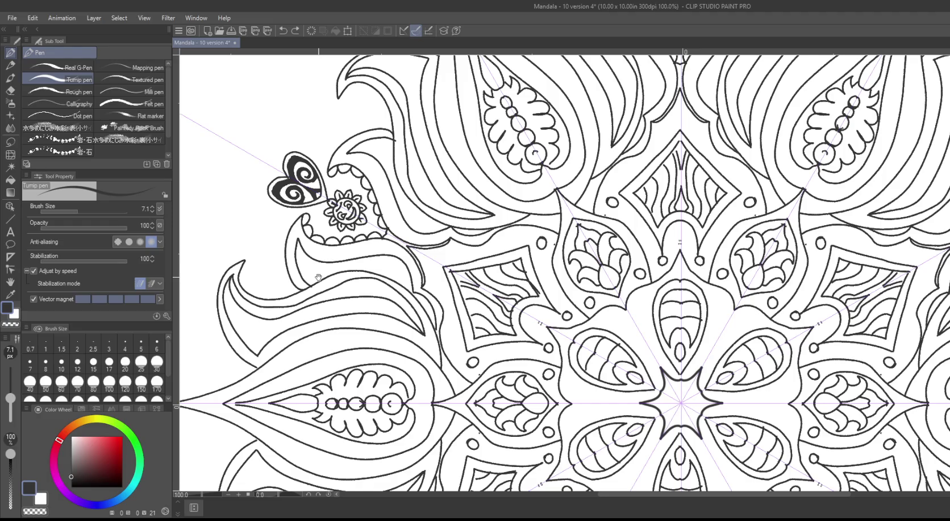
Step: Try the Correct line Remove dust option and save the document
left_click(11, 269)
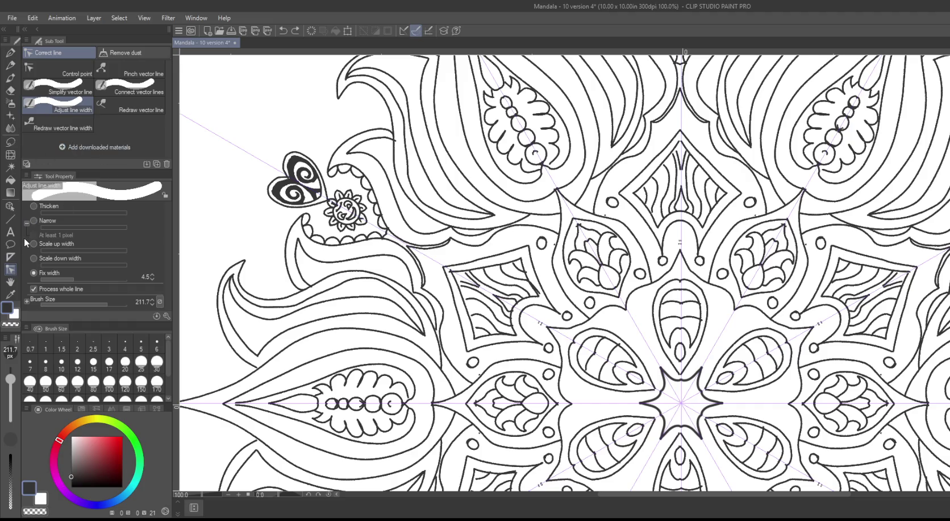
left_click(124, 50)
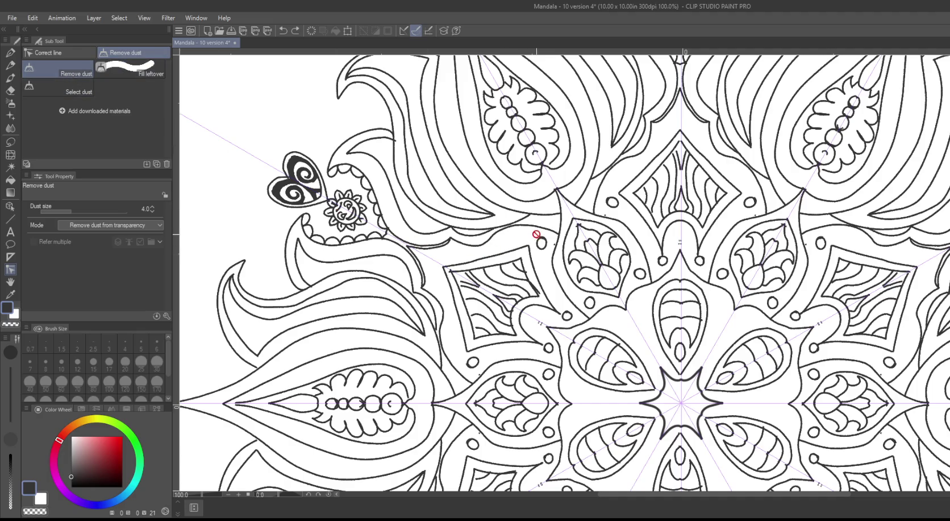
key("ctrl+s")
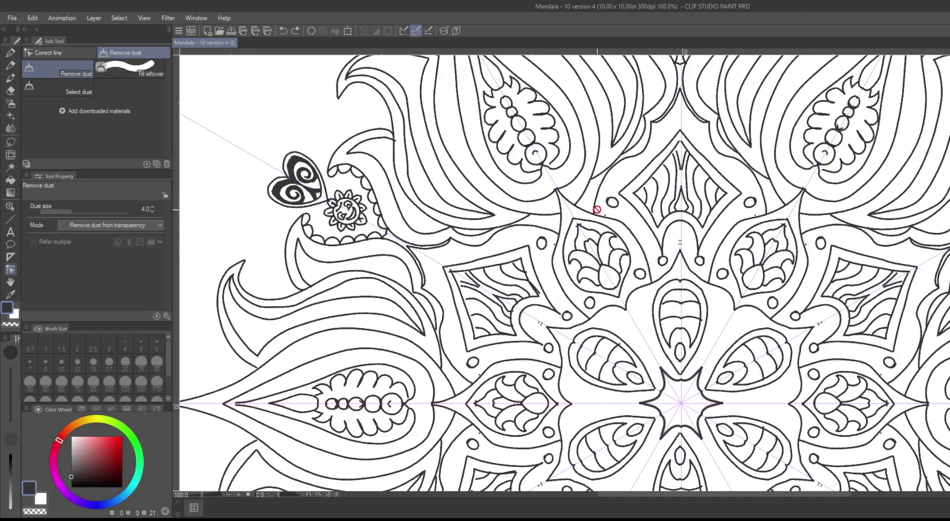
left_click(329, 138)
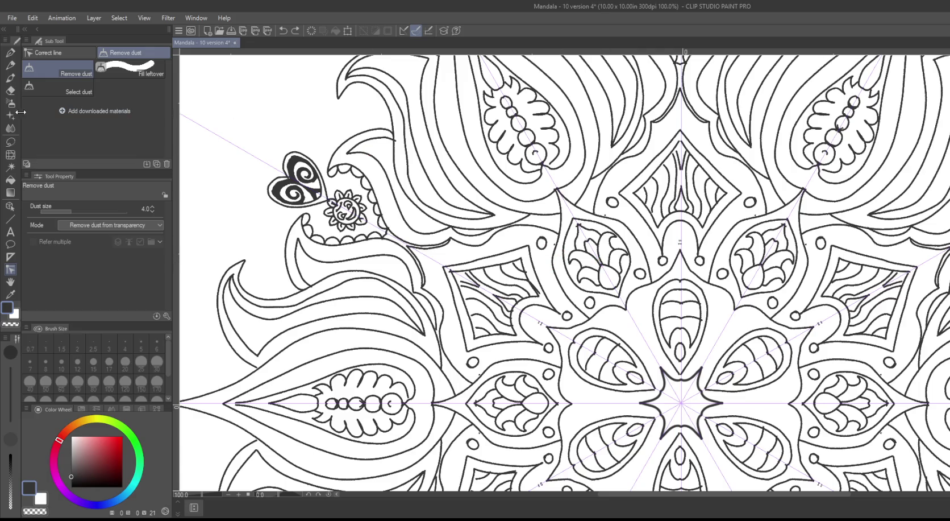
Step: Return to Adjust line width and shrink its brush size to 17
left_click(55, 53)
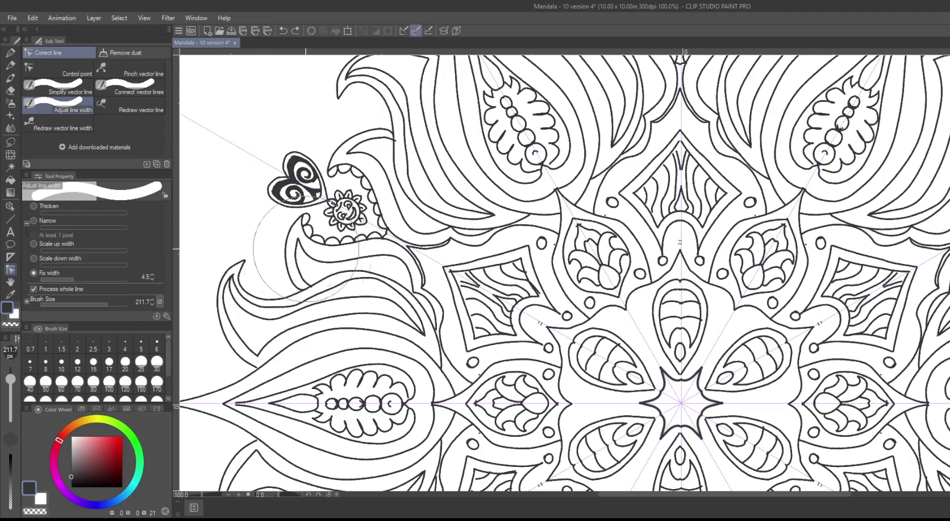
key("bracketleft")
key("bracketleft")
key("bracketleft")
key("bracketleft")
key("bracketleft")
key("bracketleft")
key("bracketleft")
key("bracketleft")
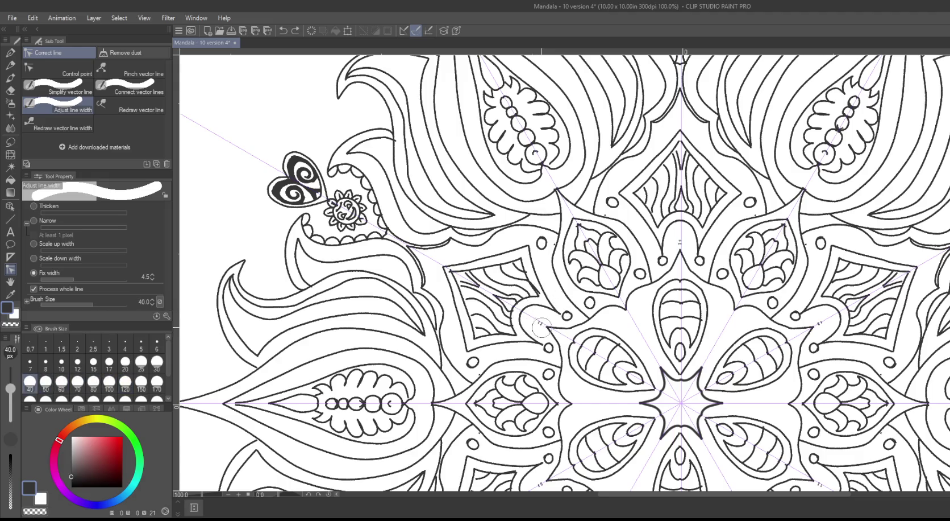
key("bracketleft")
key("bracketleft")
key("bracketleft")
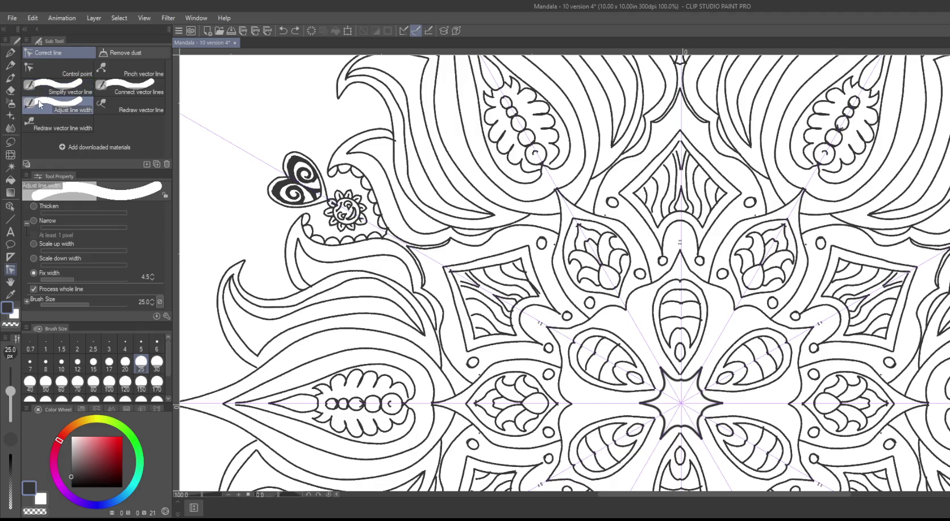
key("bracketleft")
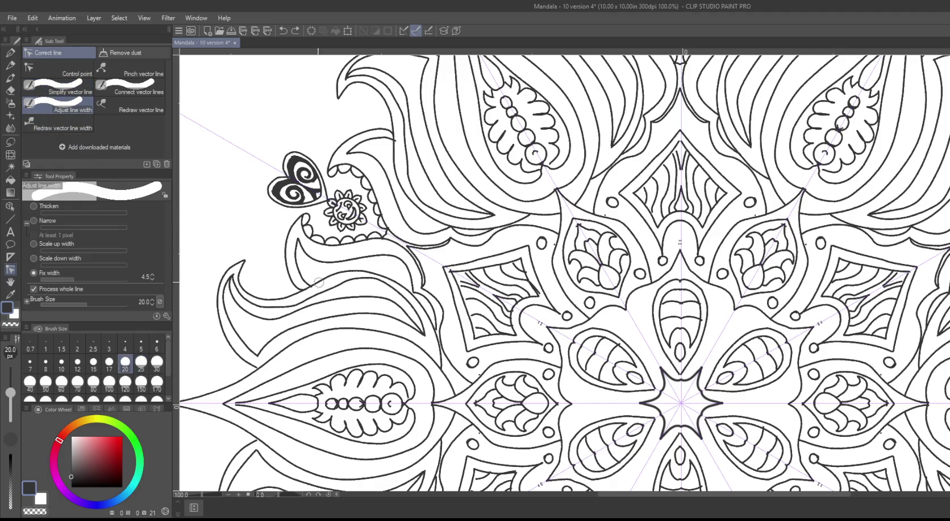
key("bracketleft")
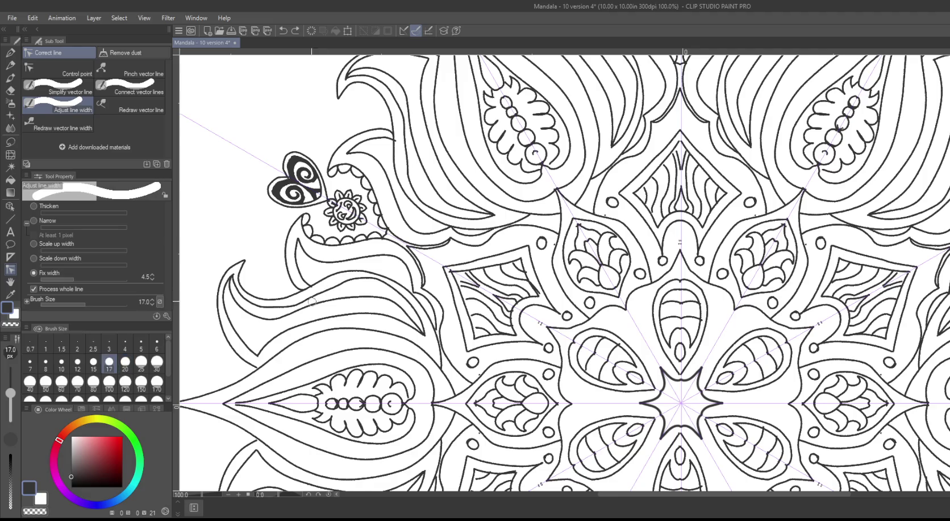
Step: Set Control point to Delete control point and remove stray points on the leaf and long curve
left_click(57, 69)
left_click(33, 226)
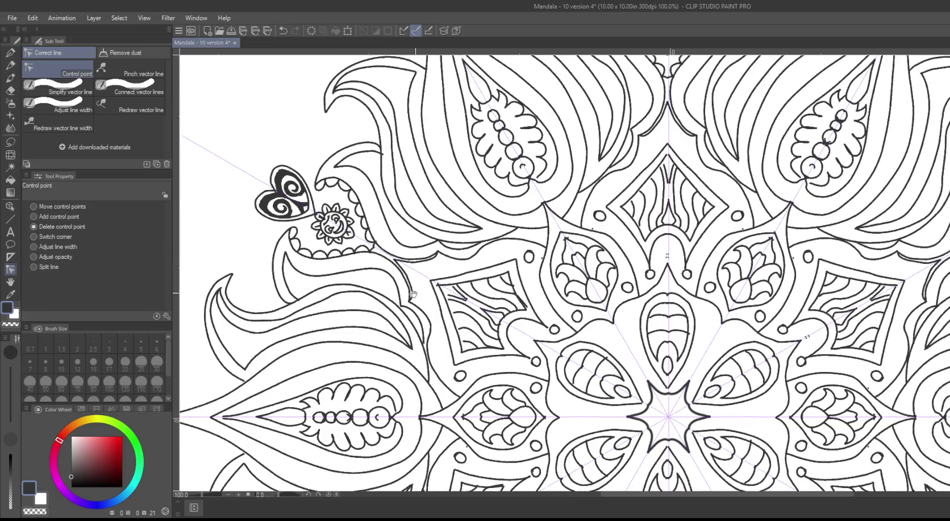
left_click_drag(422, 325, 345, 373)
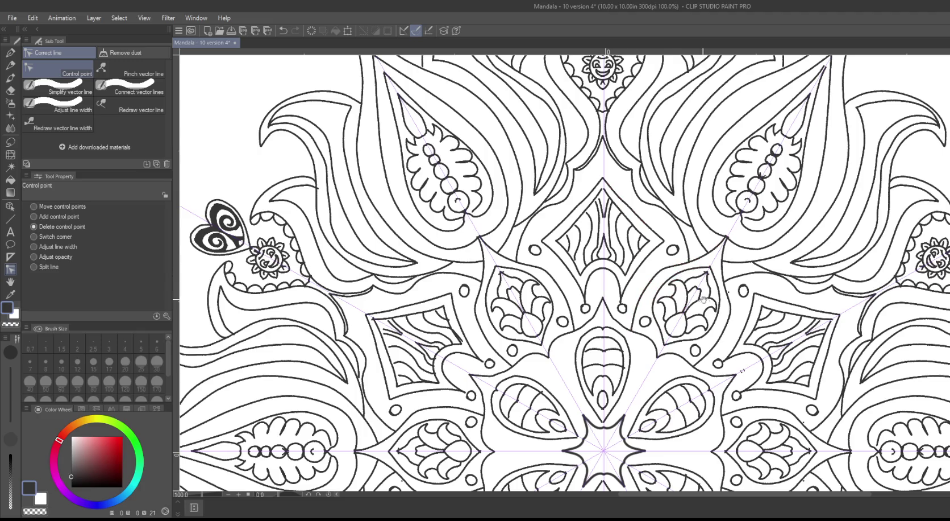
left_click_drag(714, 301, 587, 260)
left_click(587, 241)
scroll(587, 241, "up", 3)
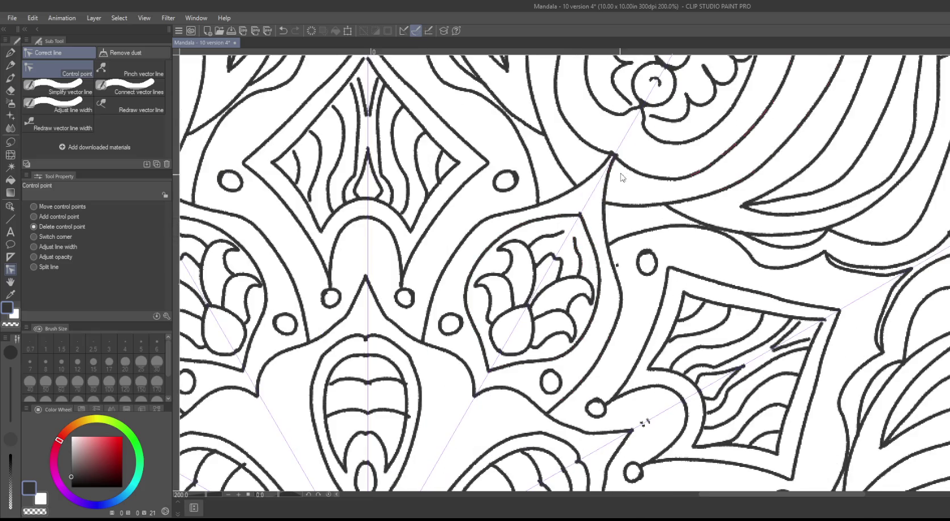
left_click(619, 263)
Step: Inspect the mandala and delete an excess control point on an outer petal outline
mouse_move(334, 252)
left_mouse_down()
mouse_move(407, 359)
mouse_move(360, 222)
mouse_move(313, 165)
left_mouse_up()
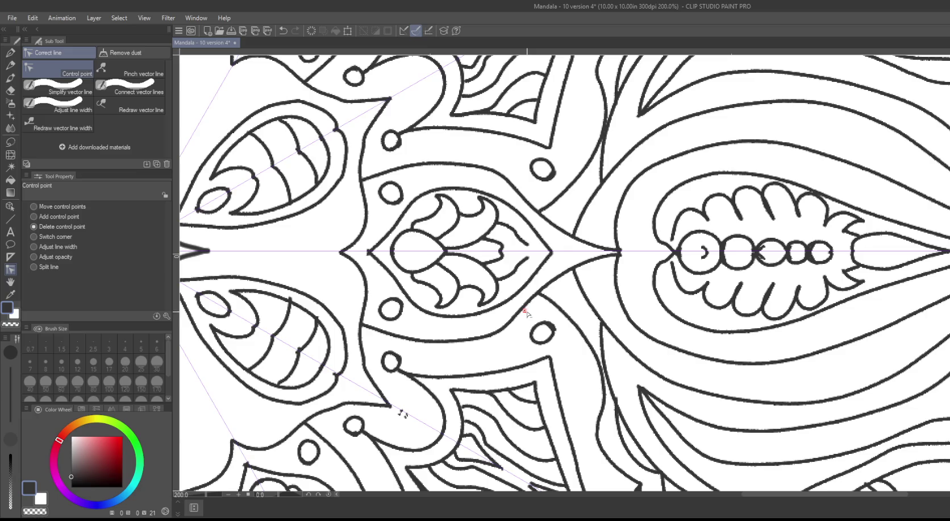
left_click_drag(642, 154, 635, 139)
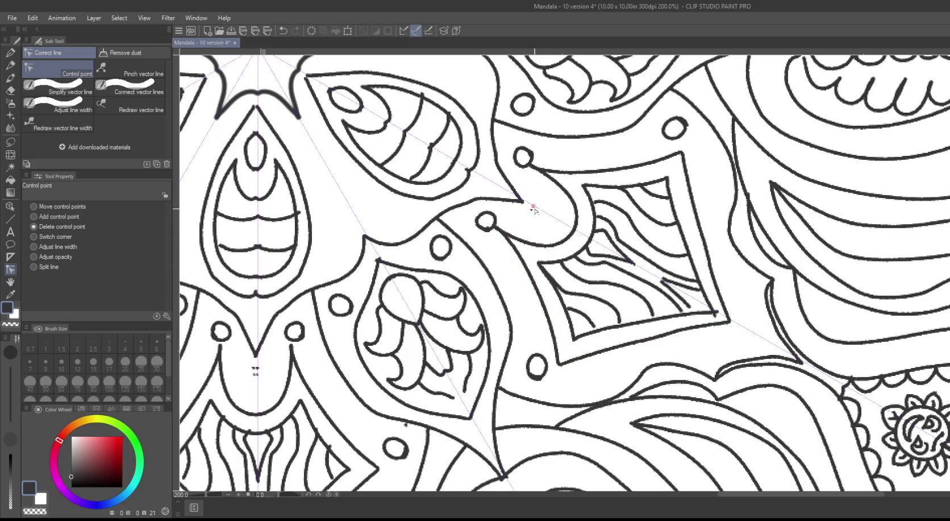
left_click_drag(519, 276, 565, 168)
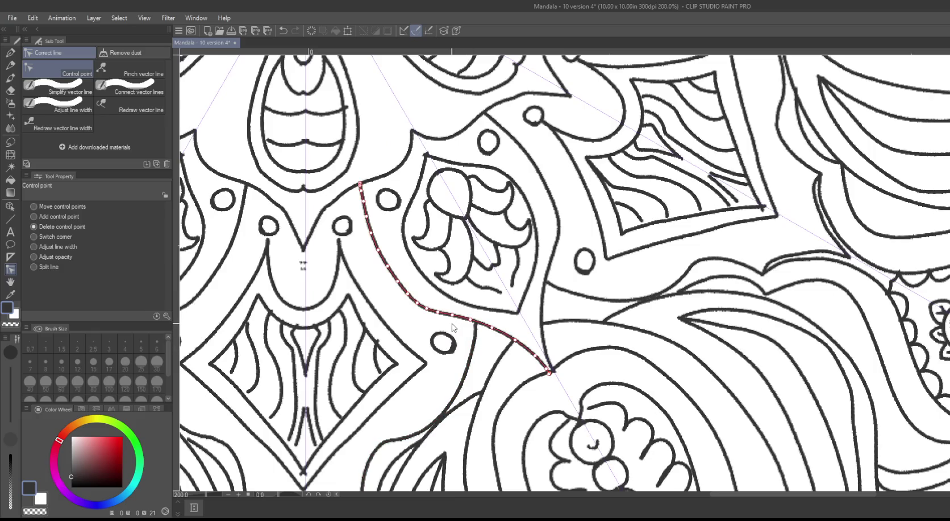
left_click_drag(390, 303, 636, 405)
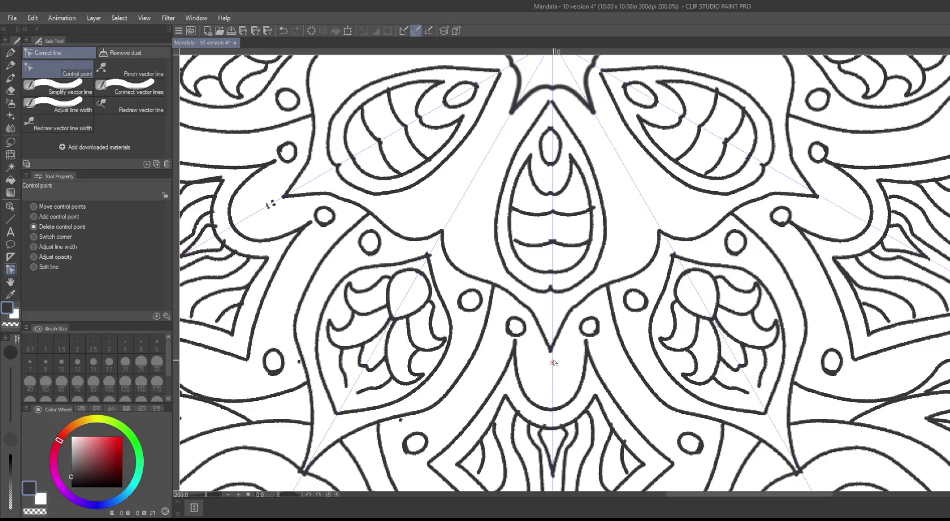
left_click_drag(479, 397, 567, 321)
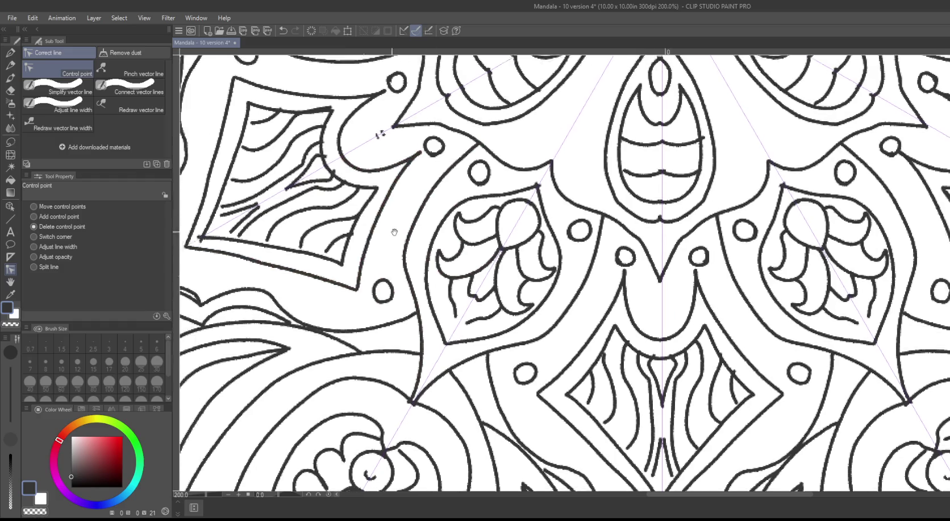
left_click_drag(360, 212, 587, 279)
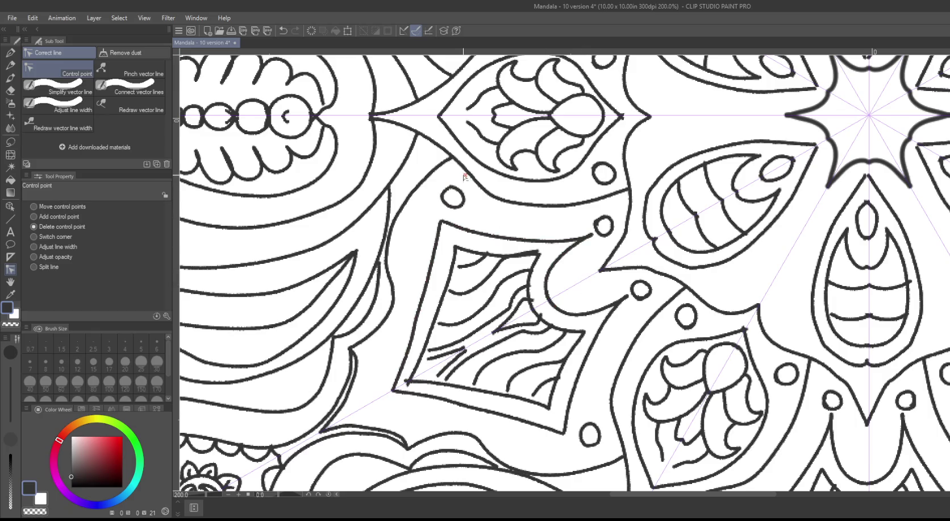
left_click_drag(465, 177, 572, 438)
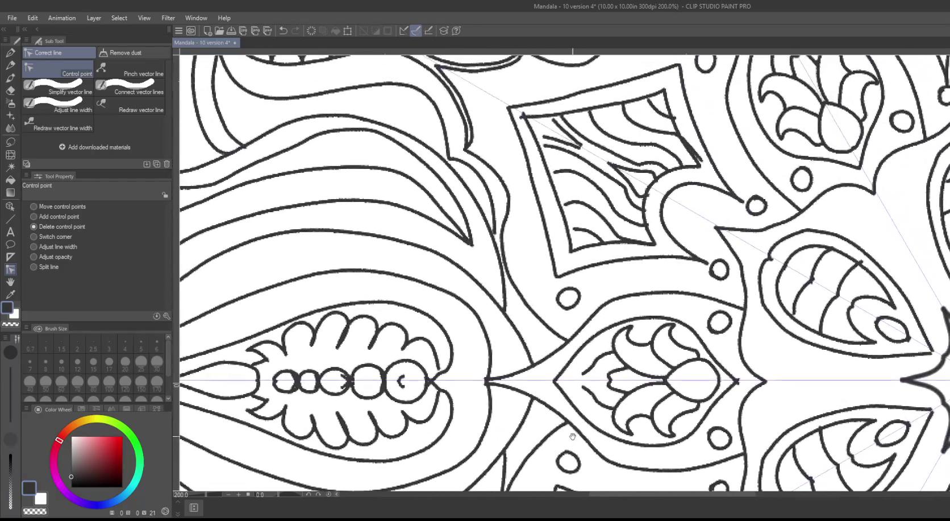
left_click_drag(527, 221, 461, 257)
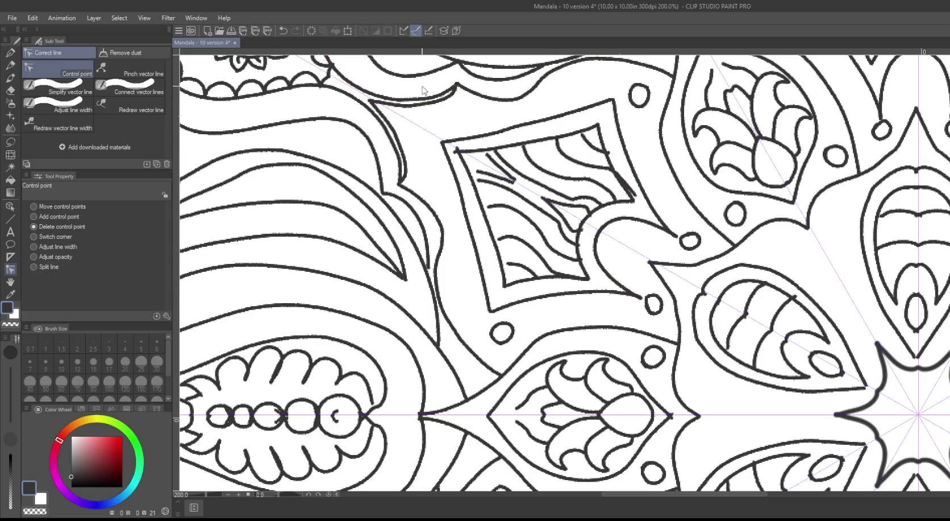
left_click_drag(422, 134, 432, 162)
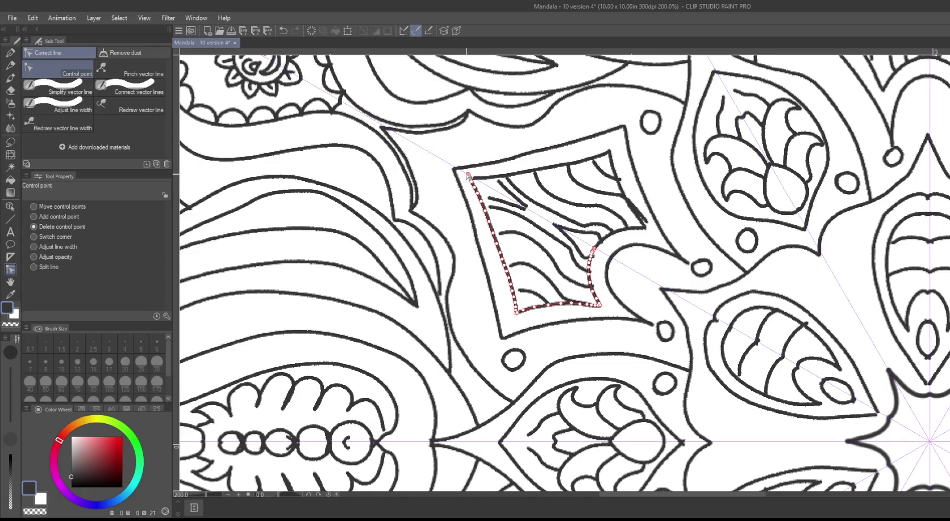
mouse_move(459, 147)
left_mouse_down()
mouse_move(508, 387)
mouse_move(596, 257)
mouse_move(587, 249)
left_mouse_up()
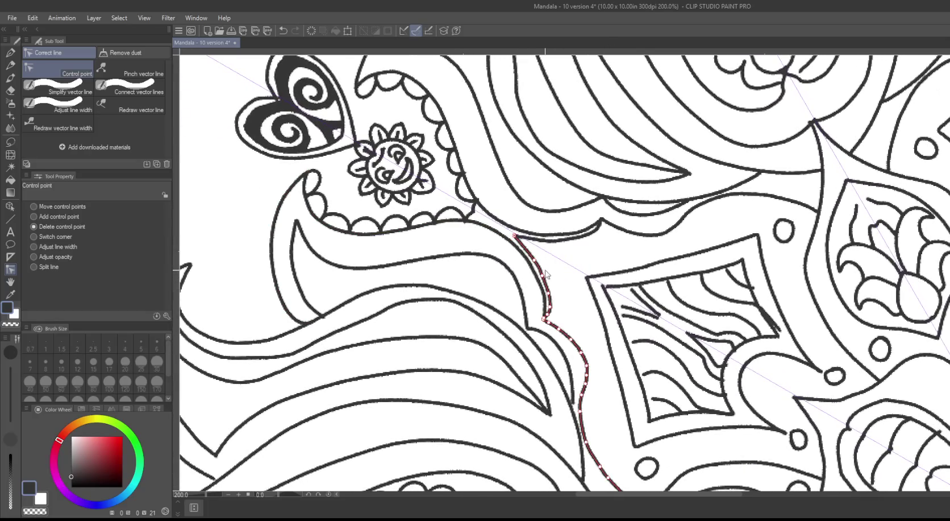
left_click(548, 279)
scroll(546, 282, "down", 4)
mouse_move(388, 173)
left_mouse_down()
mouse_move(348, 229)
mouse_move(333, 75)
mouse_move(369, 170)
left_mouse_up()
left_click_drag(334, 335, 353, 188)
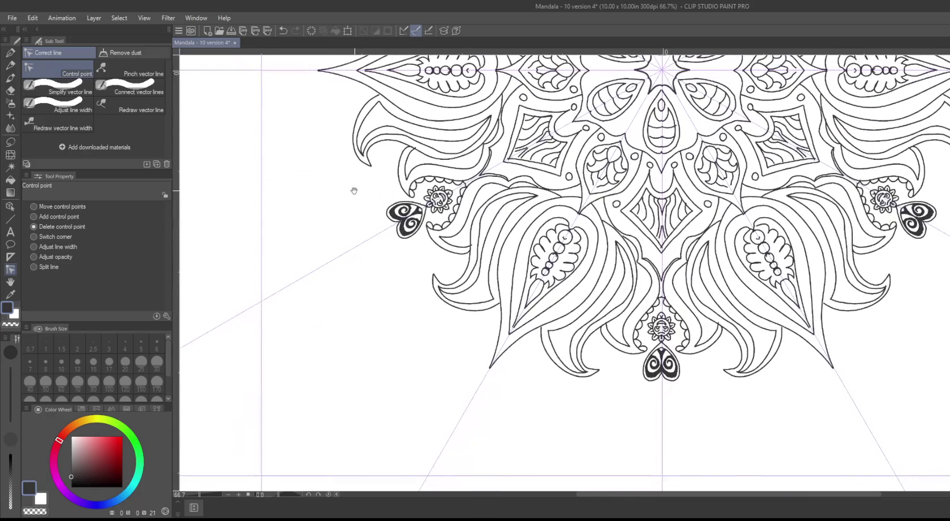
Step: Undo the last control-point deletion on the upper petals
scroll(397, 335, "up", 2)
scroll(402, 326, "up", 2)
mouse_move(442, 301)
left_mouse_down()
mouse_move(412, 439)
mouse_move(418, 404)
left_mouse_up()
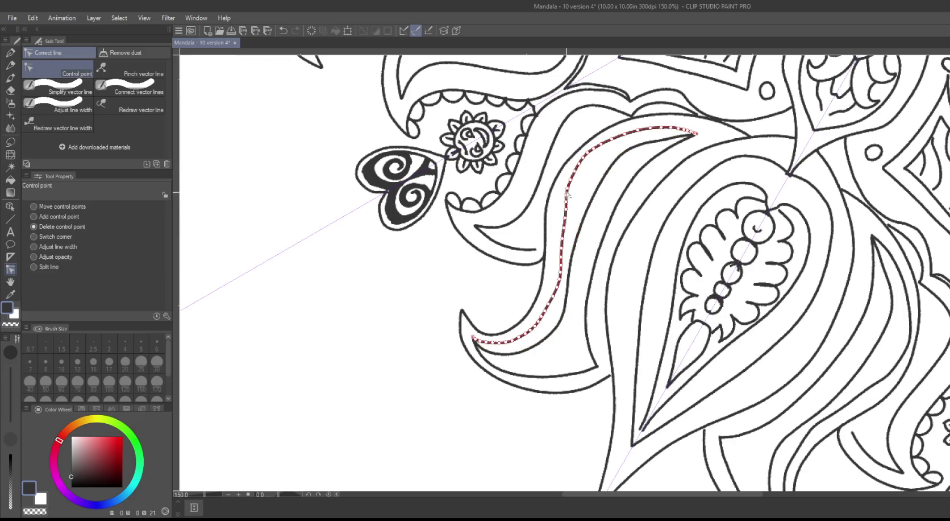
key("ctrl+z")
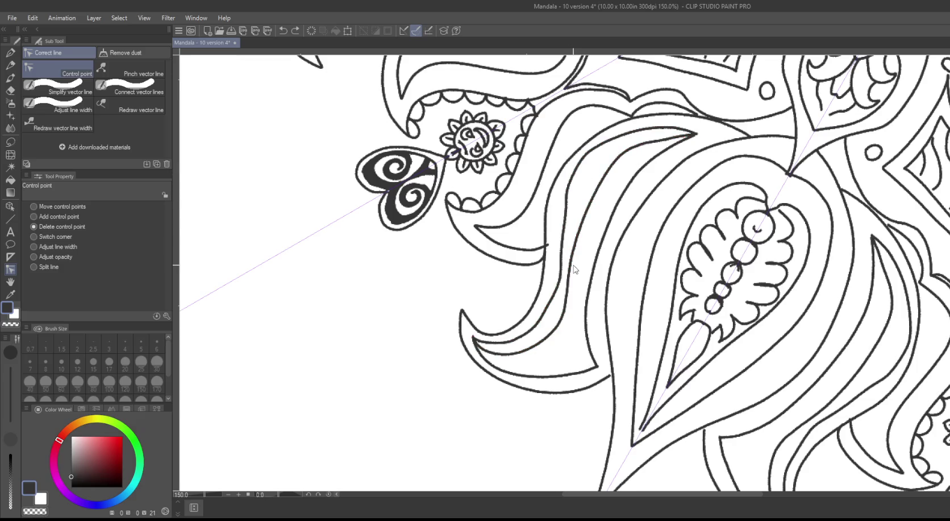
Step: Switch Control point mode to Move control points and zoom in on a line junction
left_click_drag(370, 259, 493, 455)
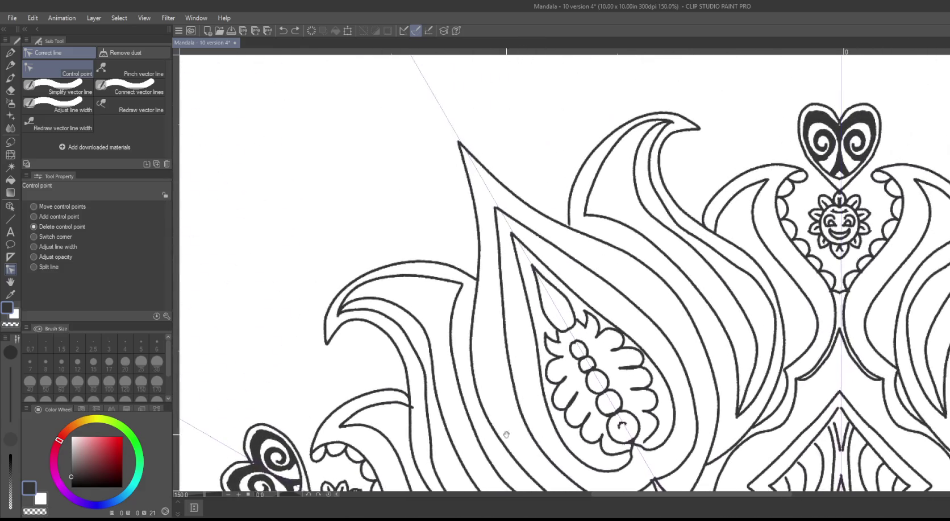
left_click_drag(518, 157, 464, 97)
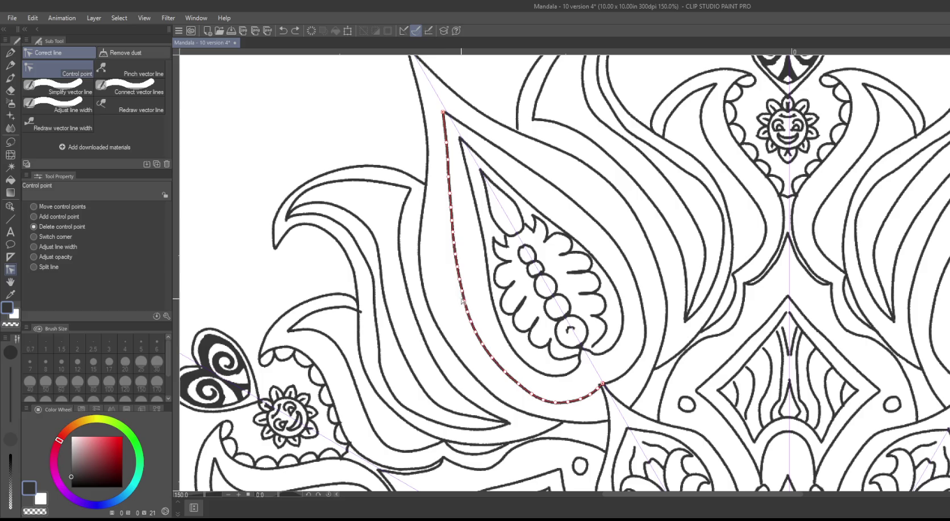
left_click_drag(372, 122, 441, 91)
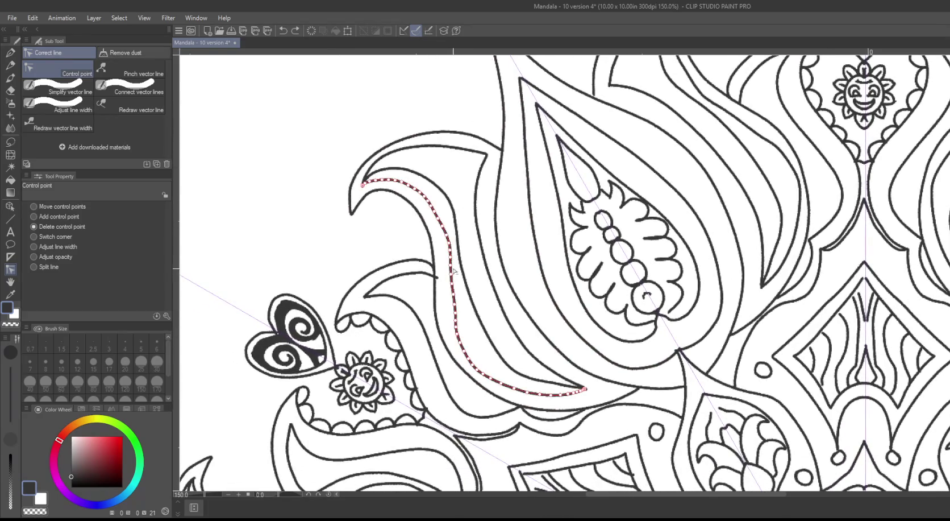
left_click(59, 205)
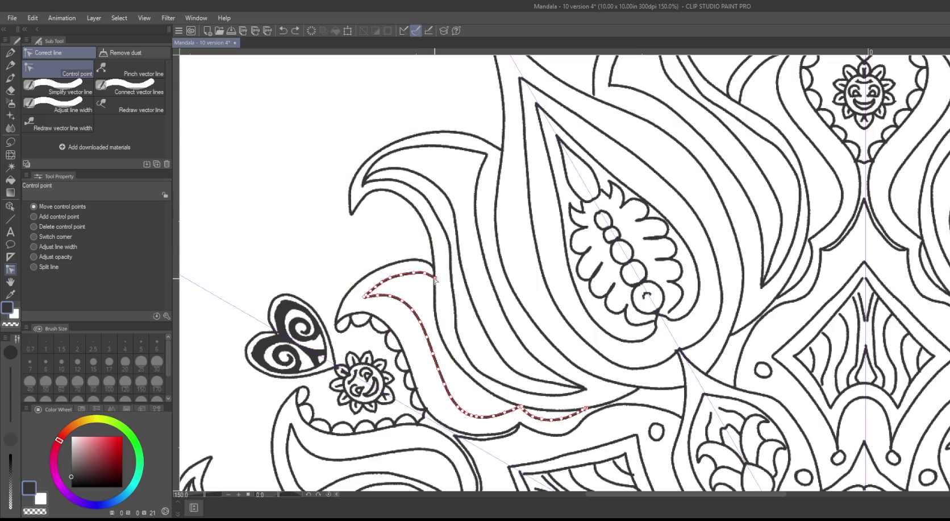
mouse_move(353, 229)
left_mouse_down()
mouse_move(297, 276)
mouse_move(270, 250)
mouse_move(308, 105)
left_mouse_up()
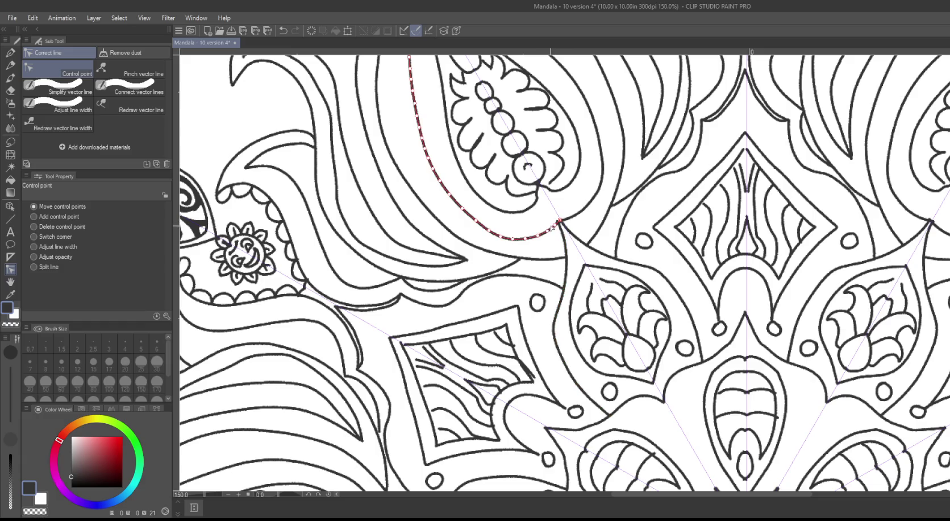
scroll(550, 238, "up", 5)
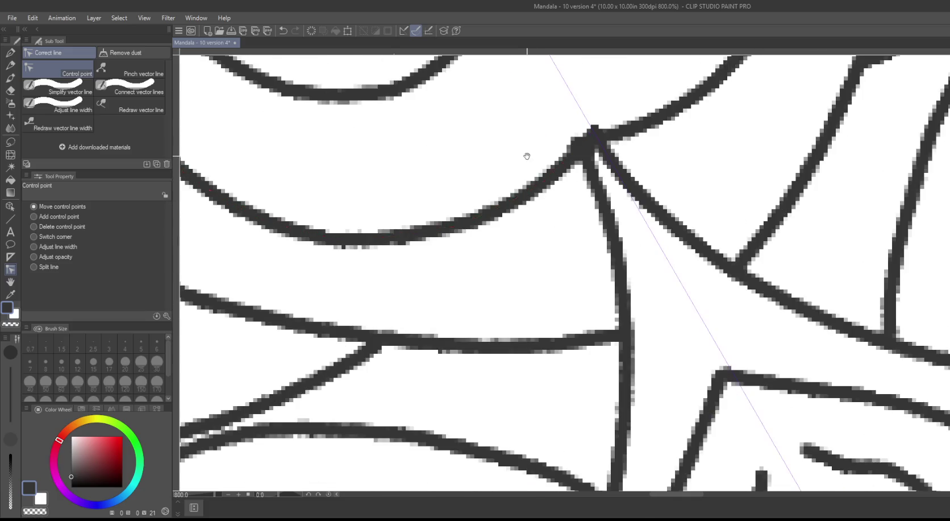
Step: Delete extra points at the junction and drag the curve ends onto one shared tip
scroll(526, 155, "up", 1)
left_click(34, 227)
left_click(588, 206)
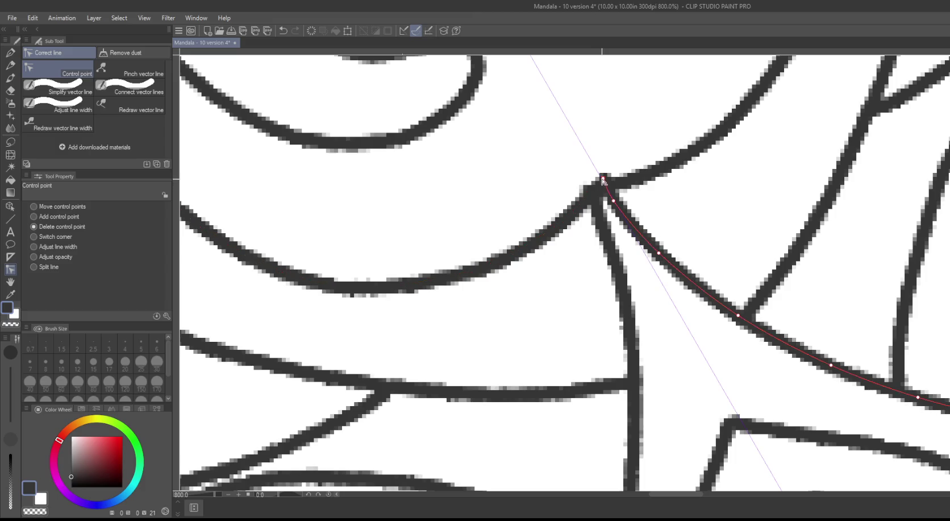
left_click(602, 180)
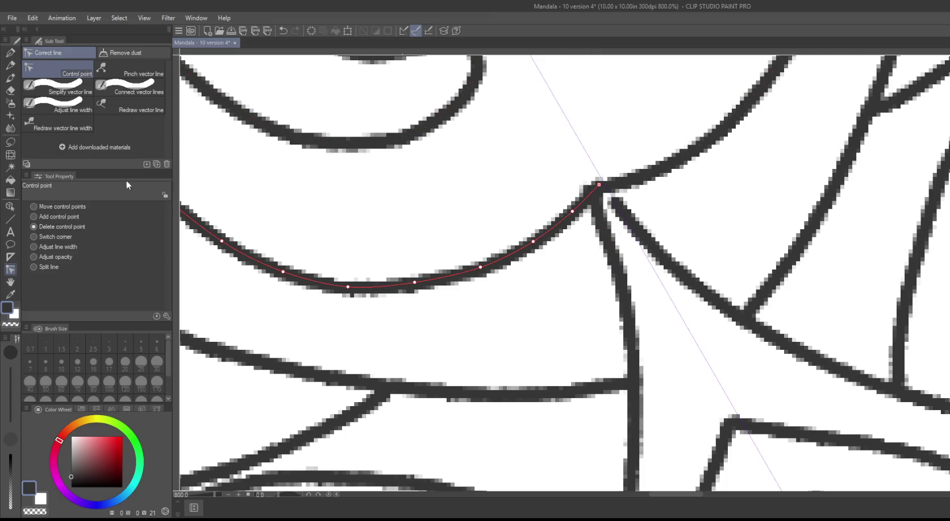
left_click(596, 191)
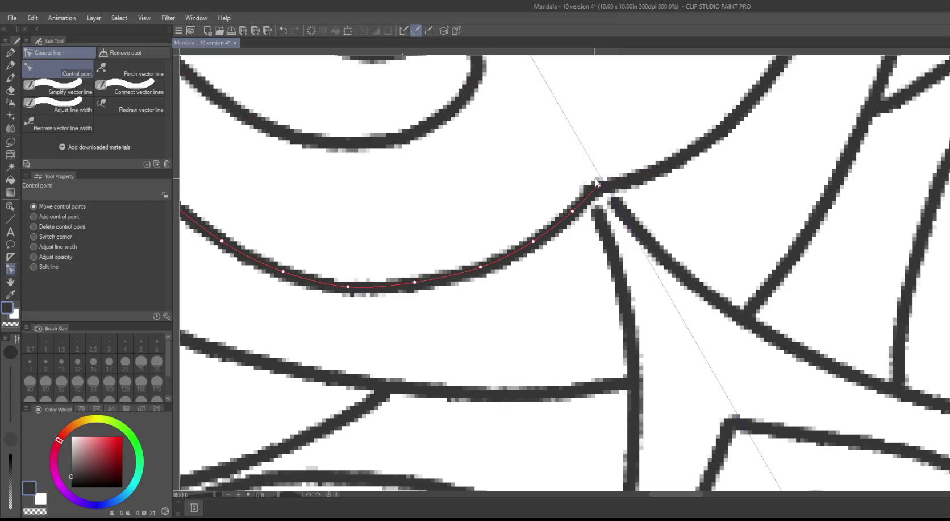
left_click_drag(588, 191, 622, 189)
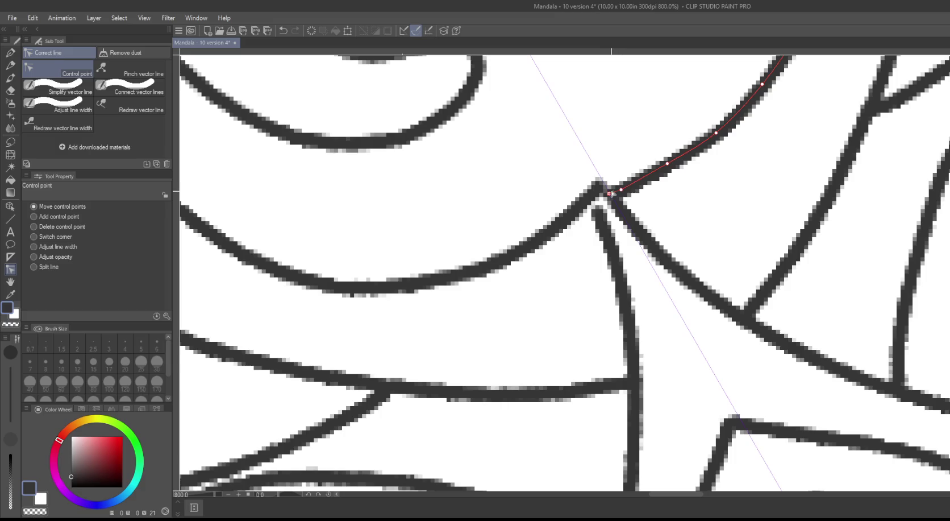
left_click_drag(599, 186, 609, 194)
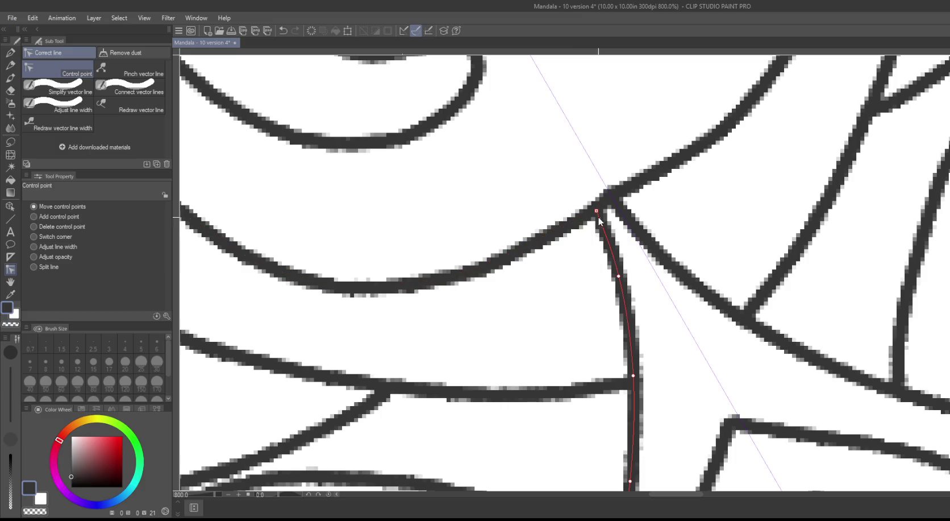
left_click_drag(598, 215, 610, 199)
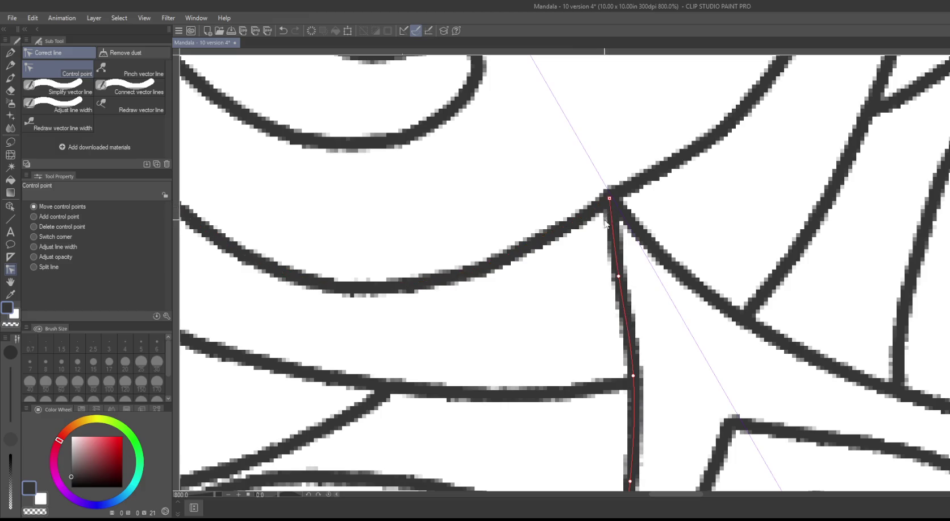
Step: At the right-side junction, pull the upper curve's end back and remove the ink bump
left_click_drag(505, 151, 519, 312)
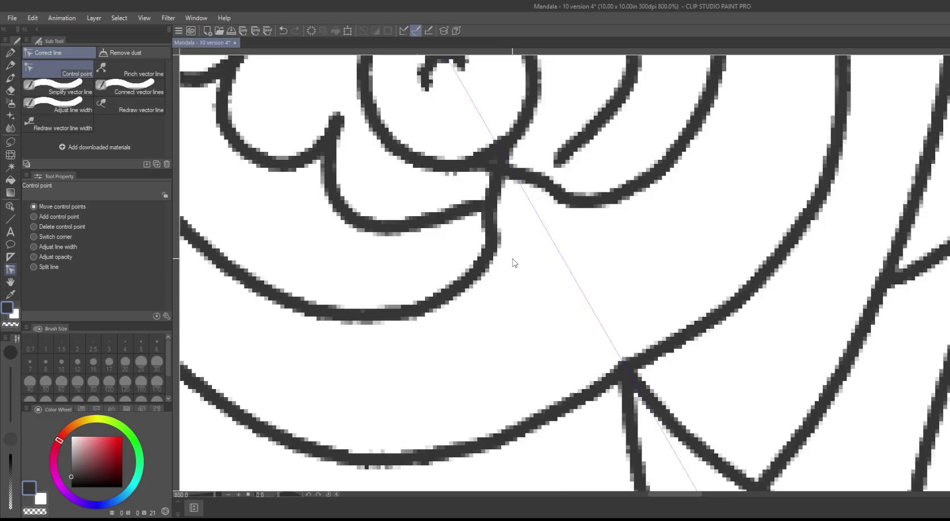
scroll(514, 263, "down", 3)
scroll(514, 262, "down", 2)
scroll(515, 262, "down", 2)
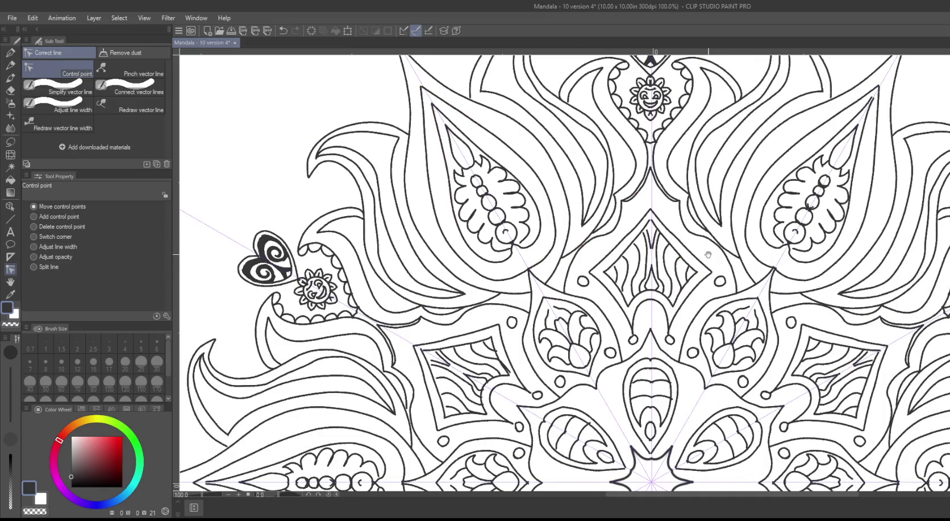
left_click_drag(707, 254, 515, 217)
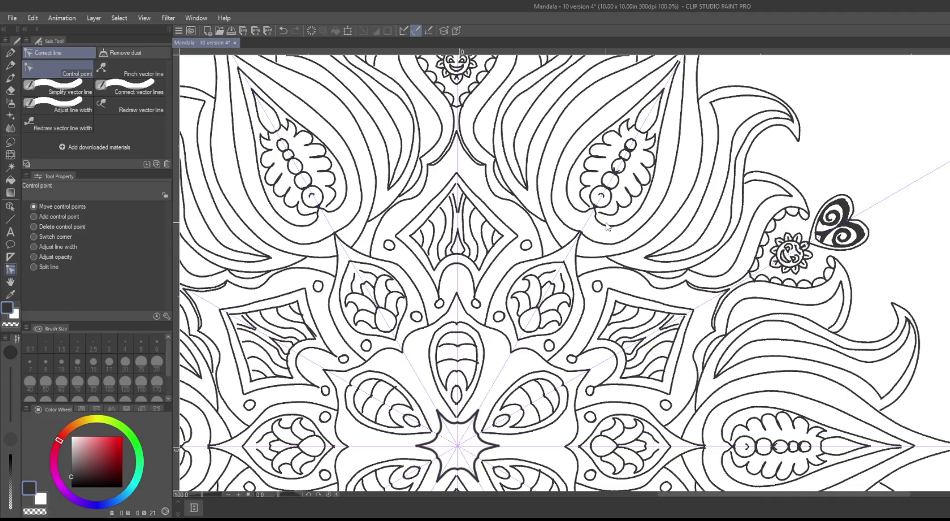
scroll(607, 226, "down", 2)
scroll(595, 239, "up", 2)
scroll(596, 239, "up", 4)
scroll(594, 238, "up", 2)
left_click_drag(460, 239, 520, 249)
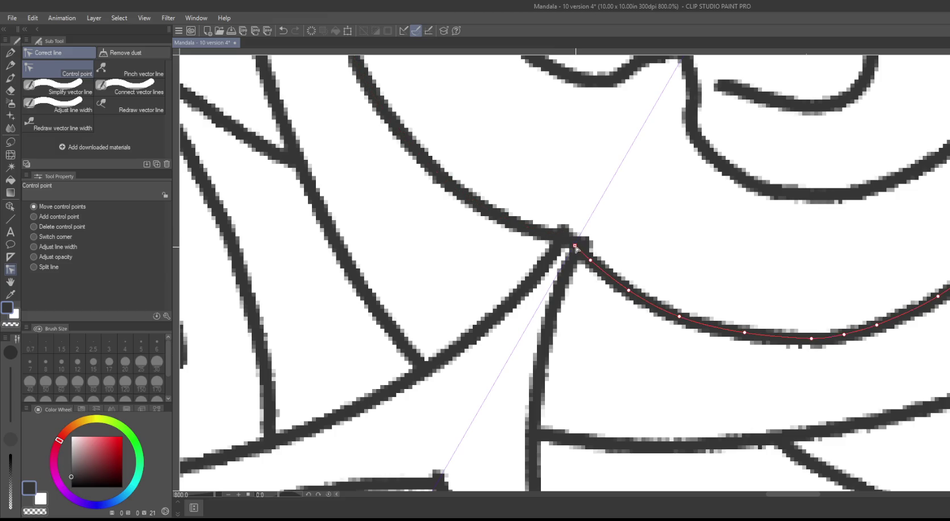
mouse_move(576, 242)
left_mouse_down()
mouse_move(563, 230)
mouse_move(574, 248)
left_mouse_up()
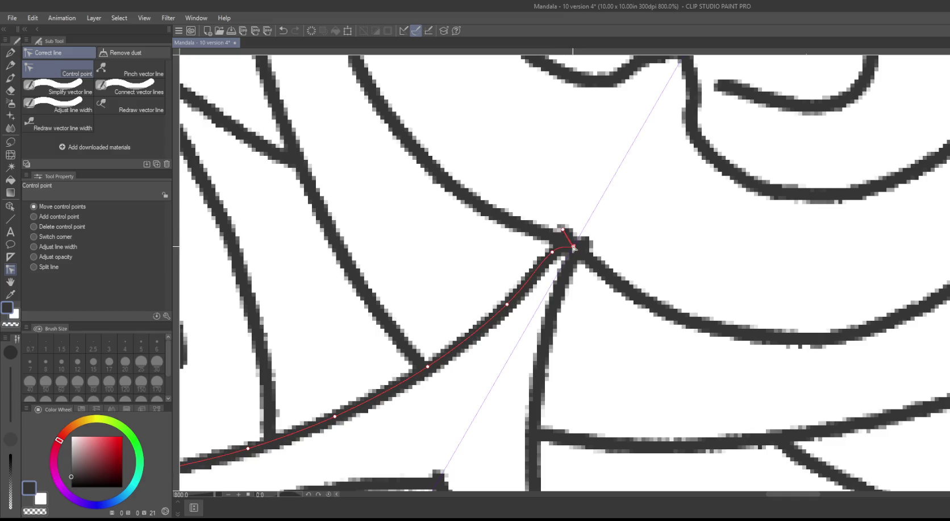
mouse_move(562, 230)
left_mouse_down()
mouse_move(572, 245)
mouse_move(555, 261)
mouse_move(578, 249)
left_mouse_up()
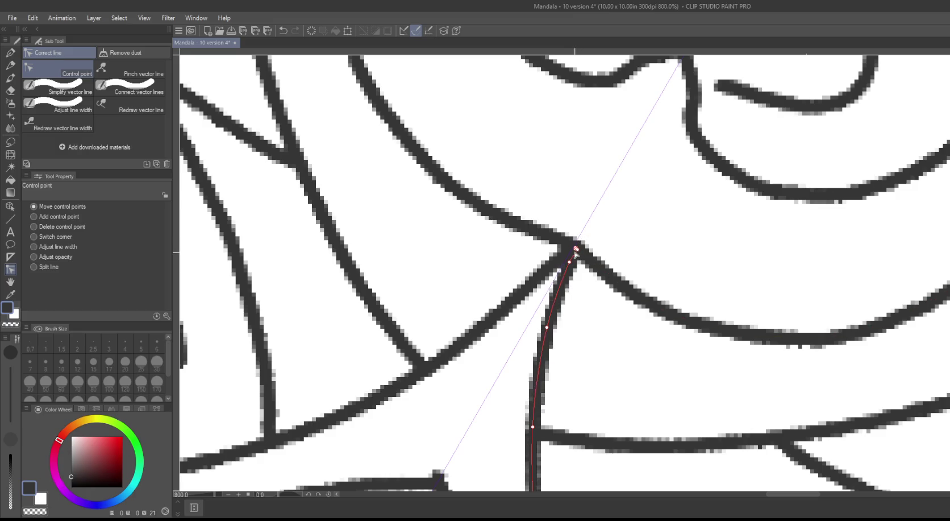
scroll(470, 257, "down", 2)
Step: Try reshaping the curve ends near the junction, undoing the unwanted edits
scroll(471, 256, "down", 3)
scroll(556, 214, "up", 6)
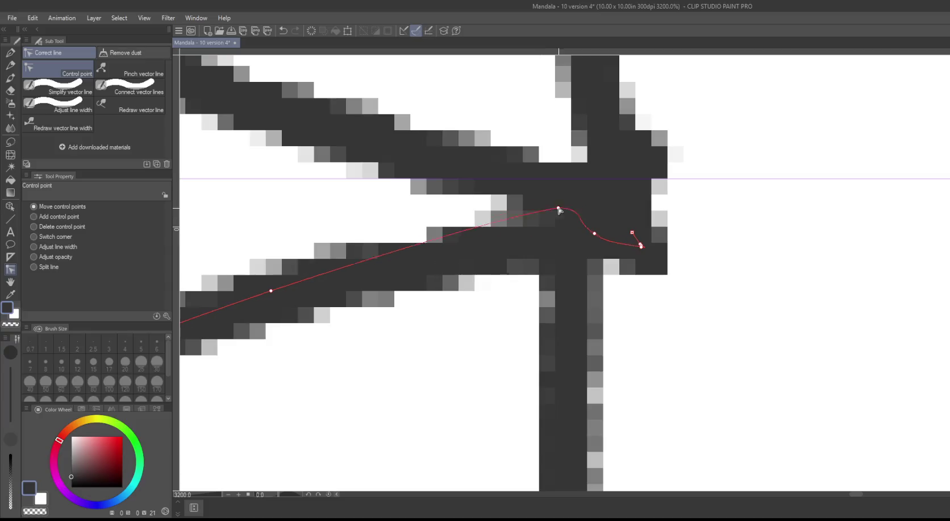
left_click_drag(555, 214, 573, 180)
left_click_drag(592, 234, 487, 154)
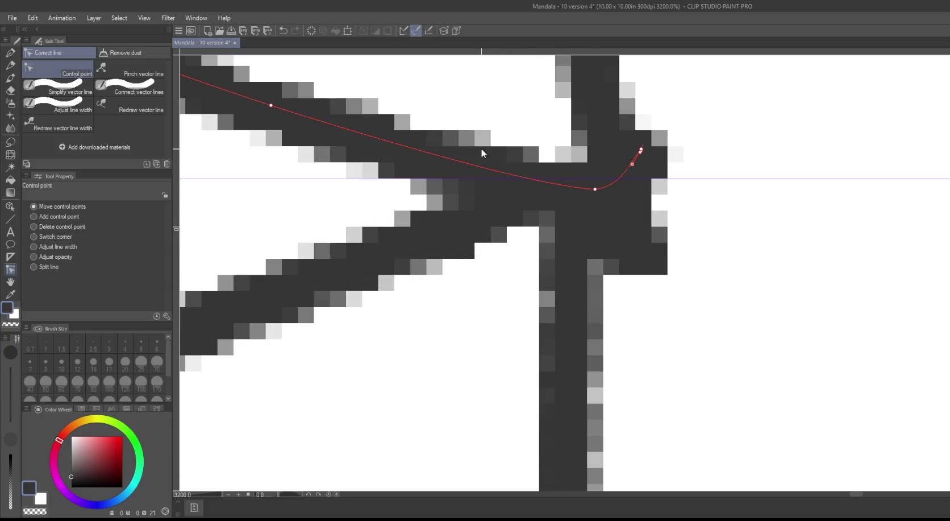
left_click_drag(593, 188, 572, 177)
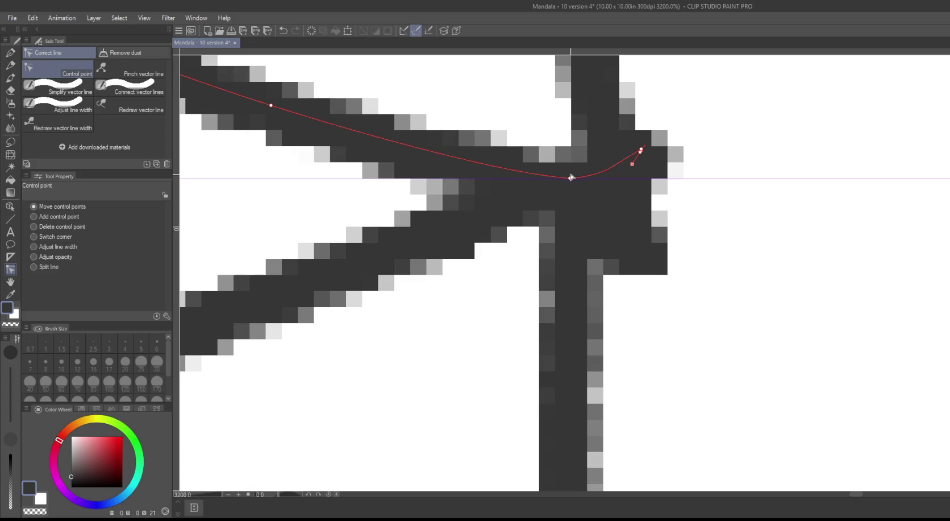
key("ctrl+z")
key("ctrl+z")
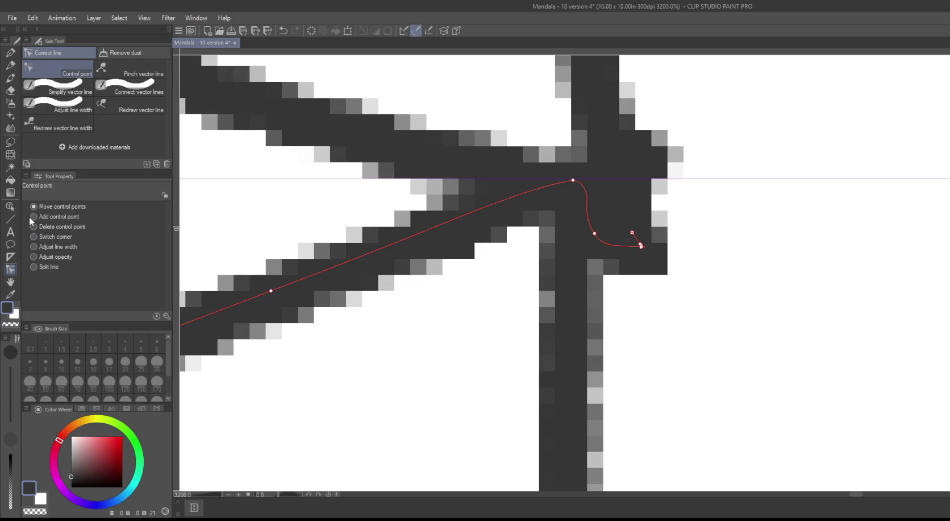
Step: Delete the curve's overshooting end points and realign the vertical line's end at the junction
left_click(34, 227)
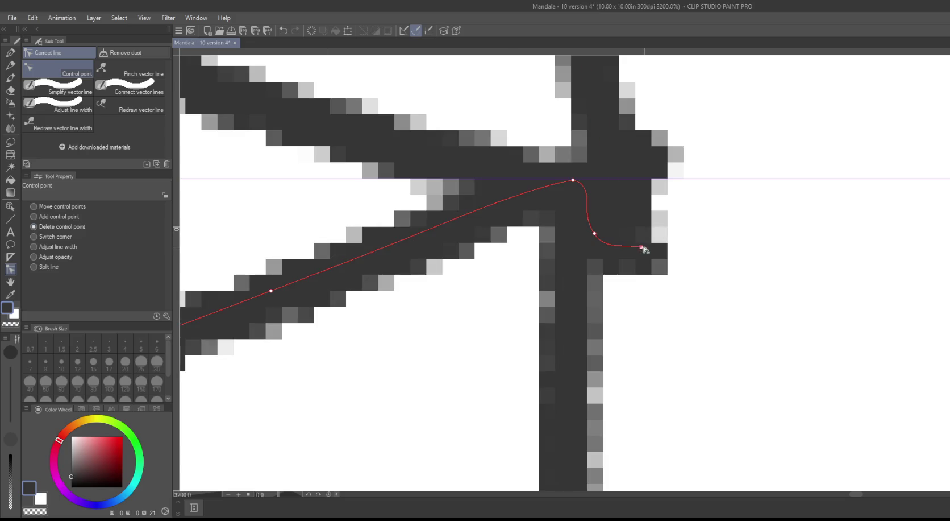
left_click(642, 248)
left_click(628, 221)
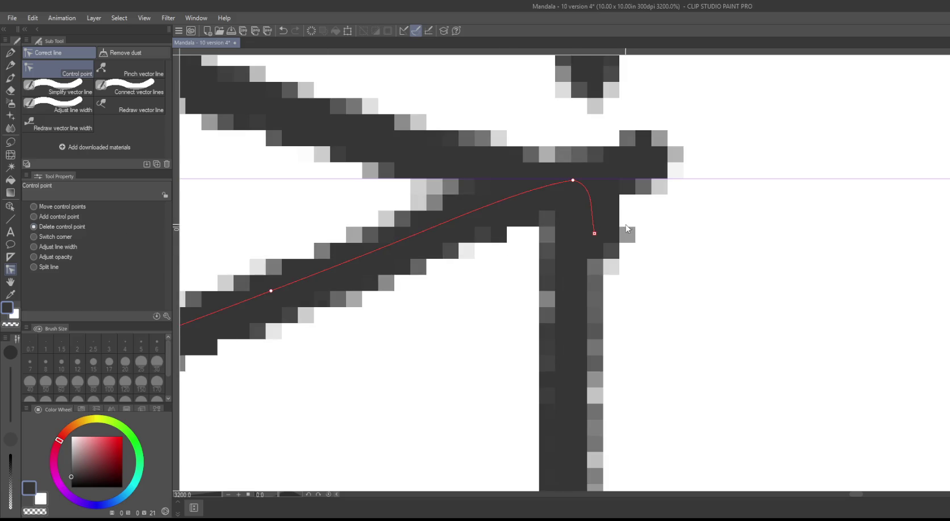
left_click(596, 234)
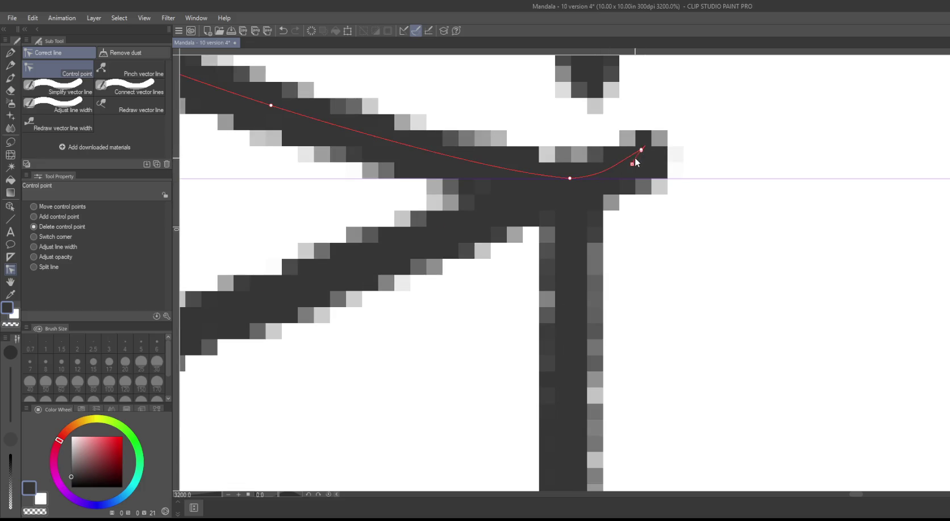
left_click(640, 152)
left_click_drag(586, 155, 604, 280)
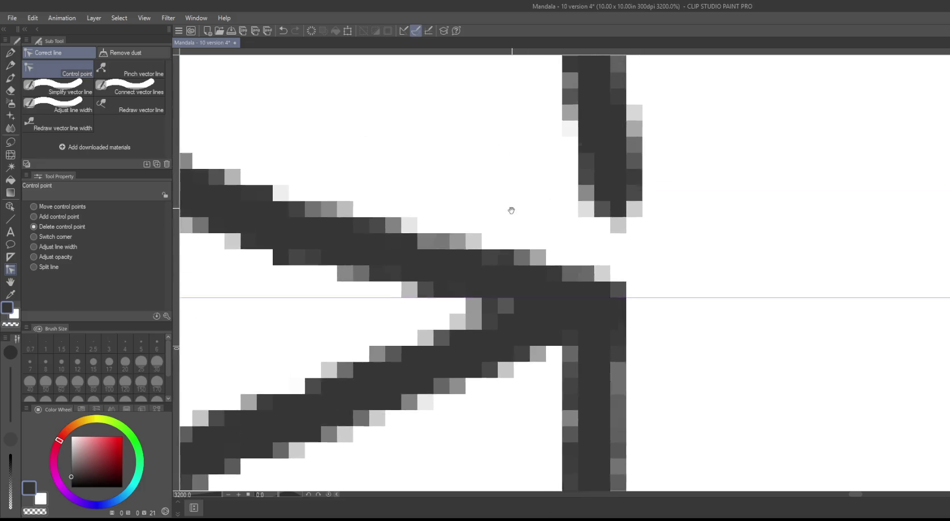
left_click_drag(234, 214, 589, 305)
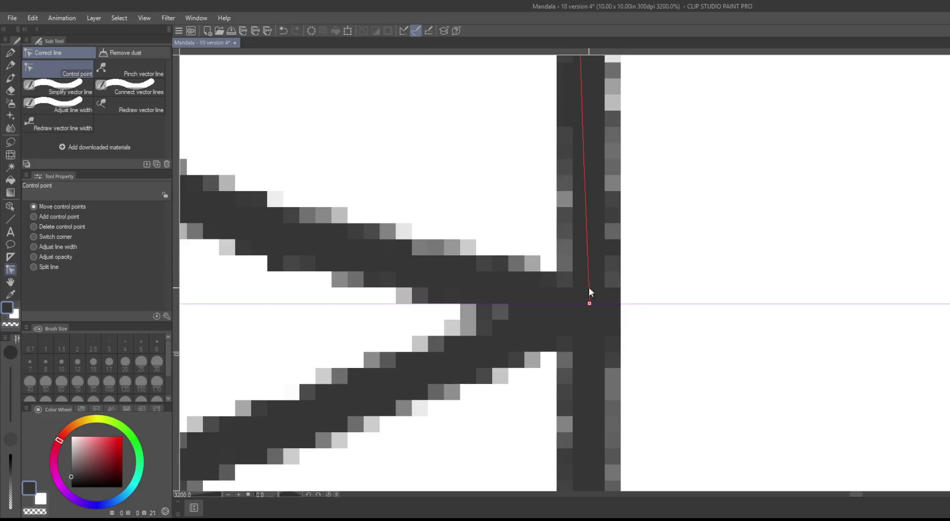
left_click_drag(461, 161, 467, 209)
Step: Zoom to another junction and move the lower stroke's end toward it
key("ctrl+0")
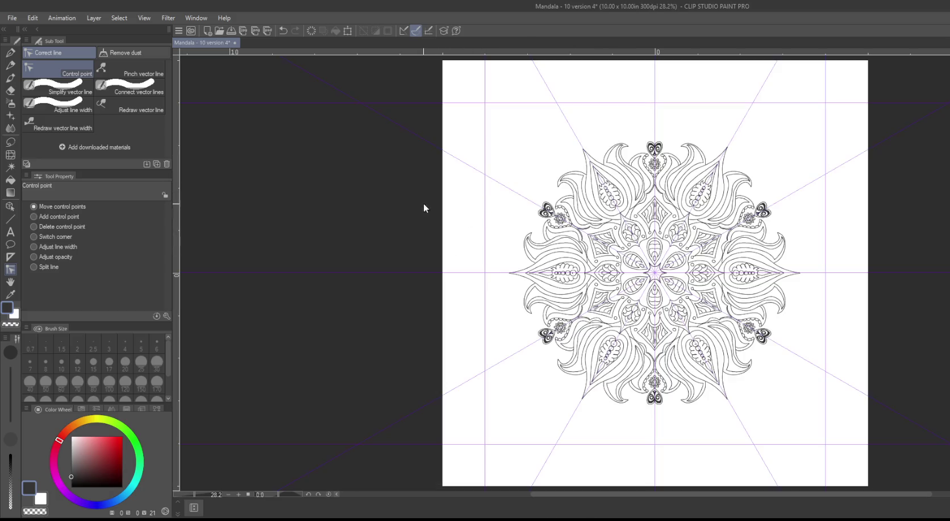
scroll(419, 224, "up", 2)
scroll(419, 226, "up", 1)
mouse_move(443, 250)
left_mouse_down()
mouse_move(371, 154)
mouse_move(284, 125)
left_mouse_up()
scroll(352, 203, "up", 1)
scroll(348, 221, "up", 2)
left_click_drag(348, 221, 164, 142)
mouse_move(551, 300)
left_mouse_down()
mouse_move(365, 428)
mouse_move(414, 379)
mouse_move(464, 135)
left_mouse_up()
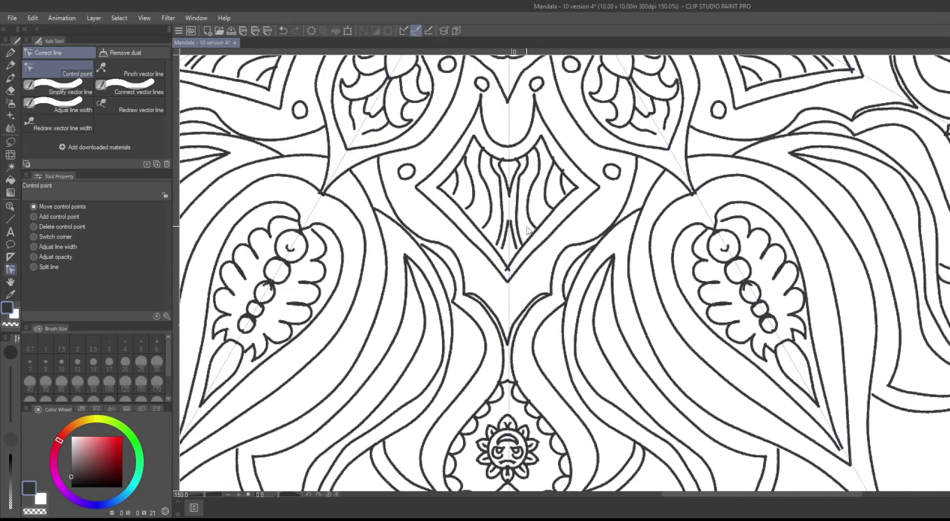
scroll(525, 230, "up", 2)
scroll(442, 265, "up", 2)
scroll(441, 266, "up", 2)
scroll(636, 216, "up", 1)
mouse_move(636, 216)
left_mouse_down()
mouse_move(435, 360)
mouse_move(458, 322)
left_mouse_up()
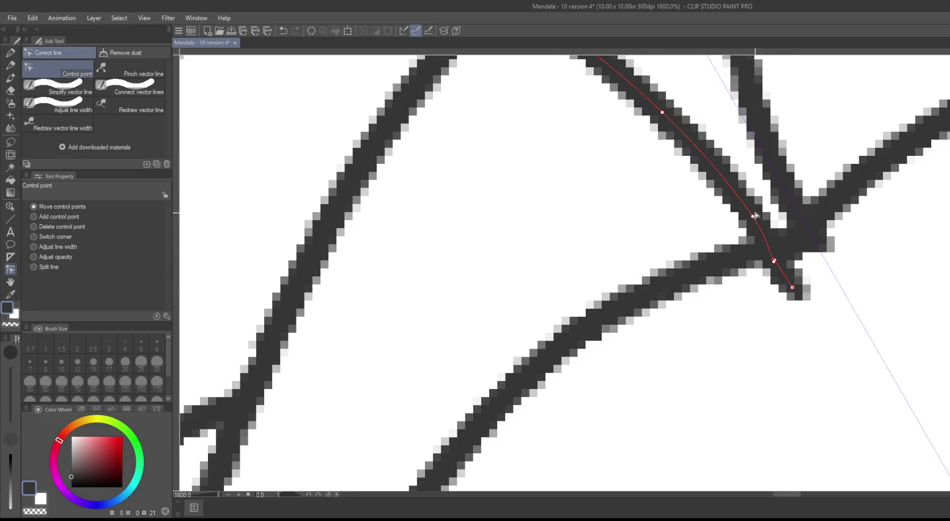
mouse_move(817, 238)
left_mouse_down()
mouse_move(827, 261)
mouse_move(801, 218)
left_mouse_up()
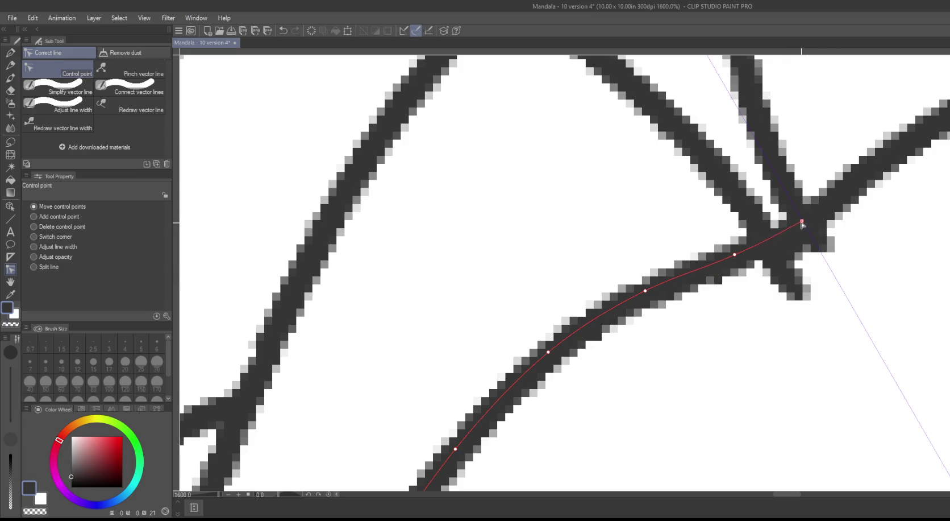
left_click_drag(729, 259, 805, 219)
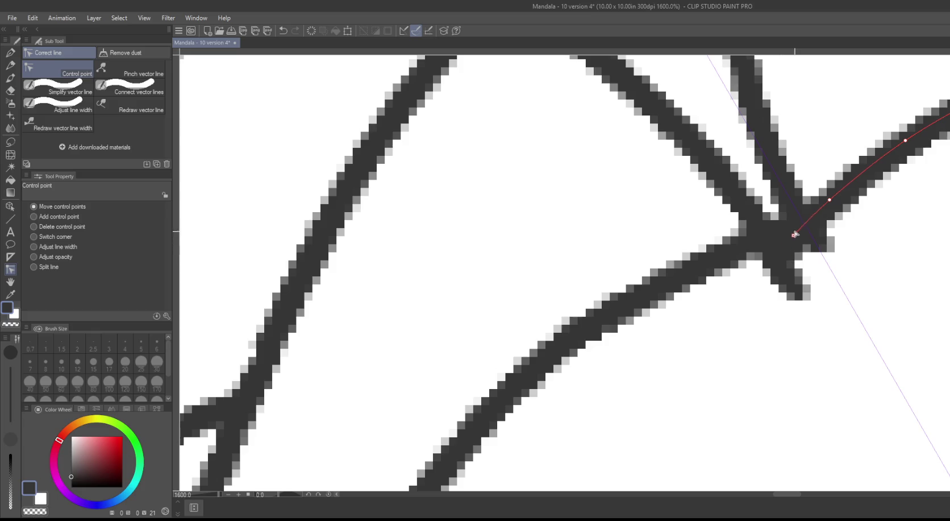
Step: Delete the diagonal and vertical lines' overshooting ends and snap the upper-left line onto the junction
left_click(697, 182)
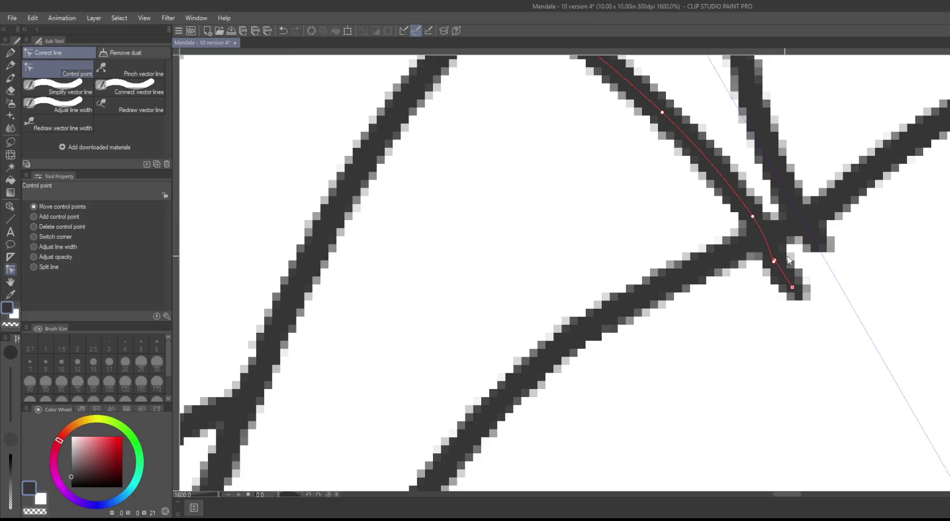
left_click_drag(814, 243, 858, 285)
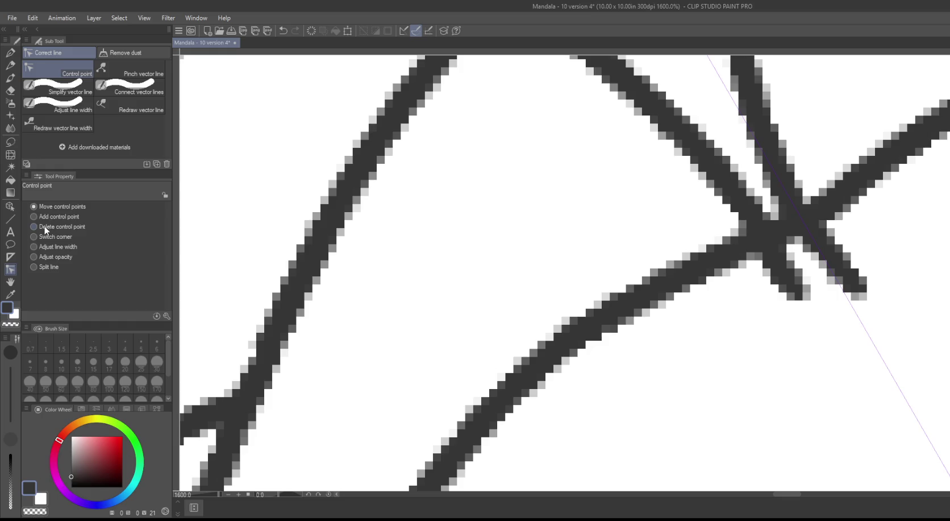
left_click(792, 290)
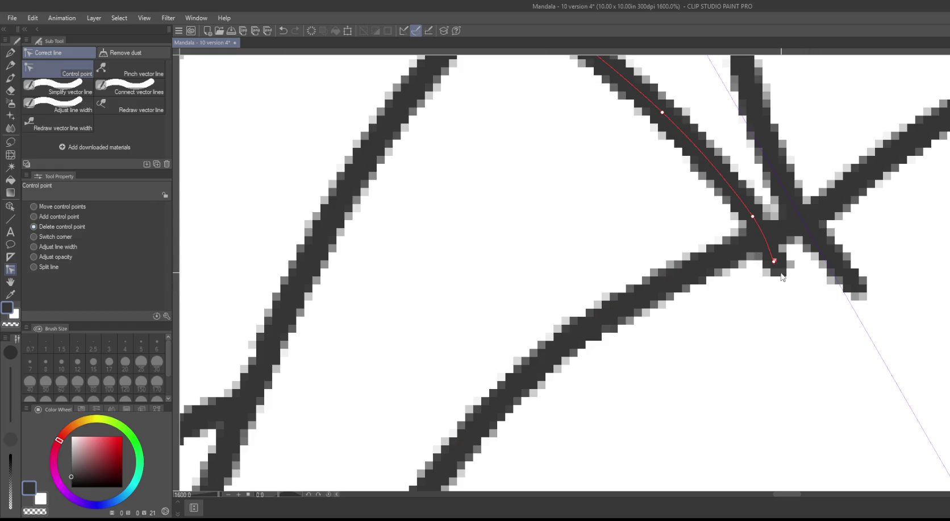
left_click(860, 289)
left_click(817, 241)
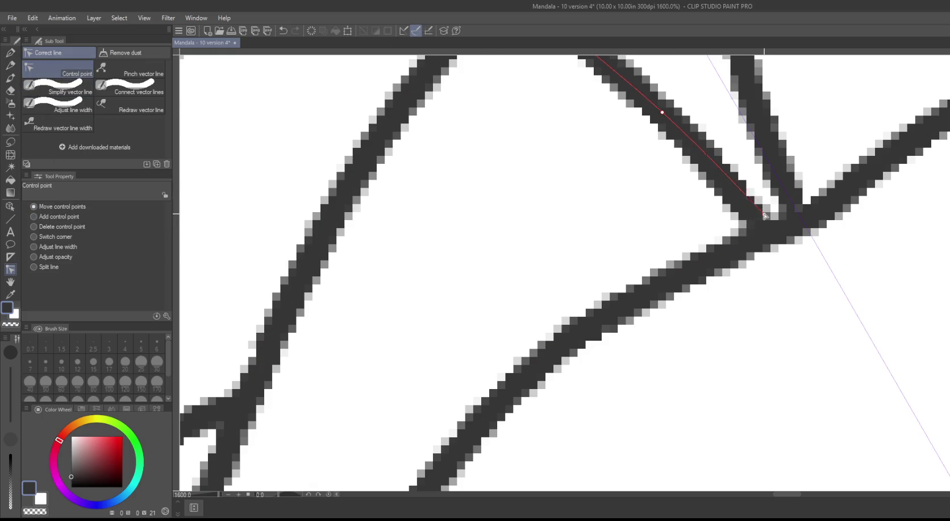
left_click_drag(753, 215, 799, 218)
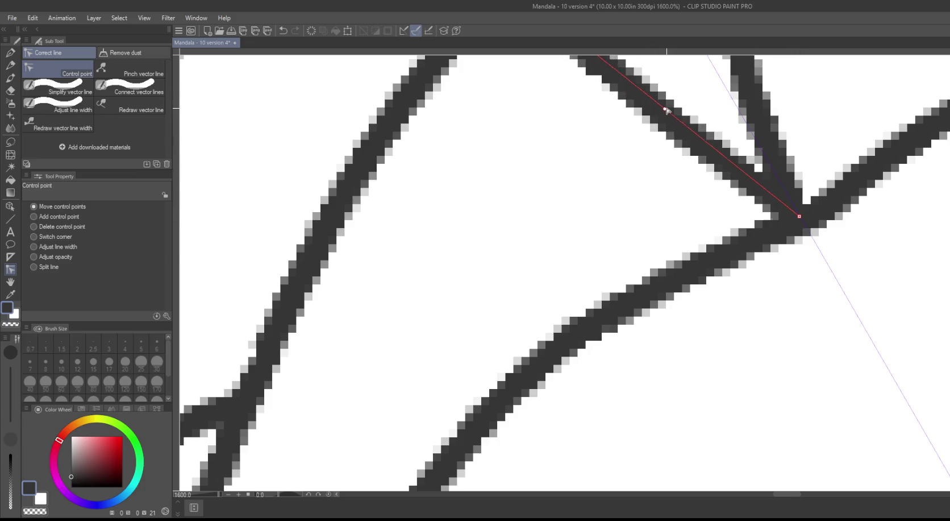
key("ctrl+0")
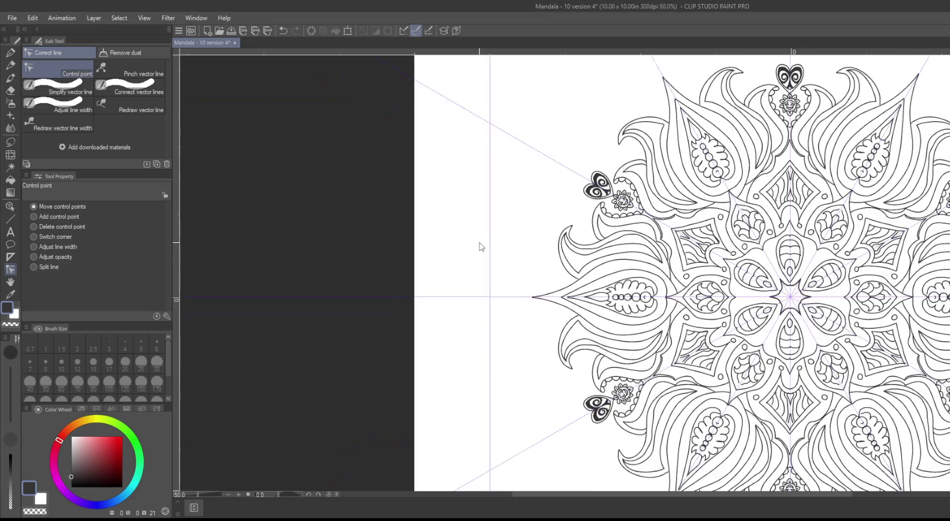
Step: Zoom into the next junction and move the line and arc ends onto it
scroll(479, 246, "up", 5)
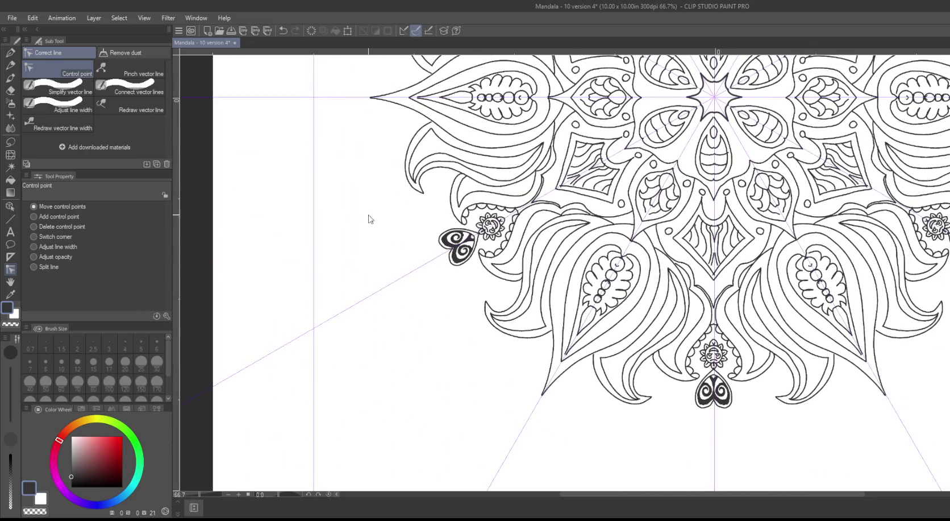
mouse_move(376, 212)
left_mouse_down()
mouse_move(371, 436)
mouse_move(390, 221)
left_mouse_up()
scroll(648, 279, "up", 3)
scroll(626, 273, "up", 2)
scroll(586, 262, "up", 2)
scroll(546, 252, "up", 3)
left_click_drag(545, 251, 604, 345)
left_click_drag(575, 283, 621, 374)
left_click_drag(606, 306, 630, 297)
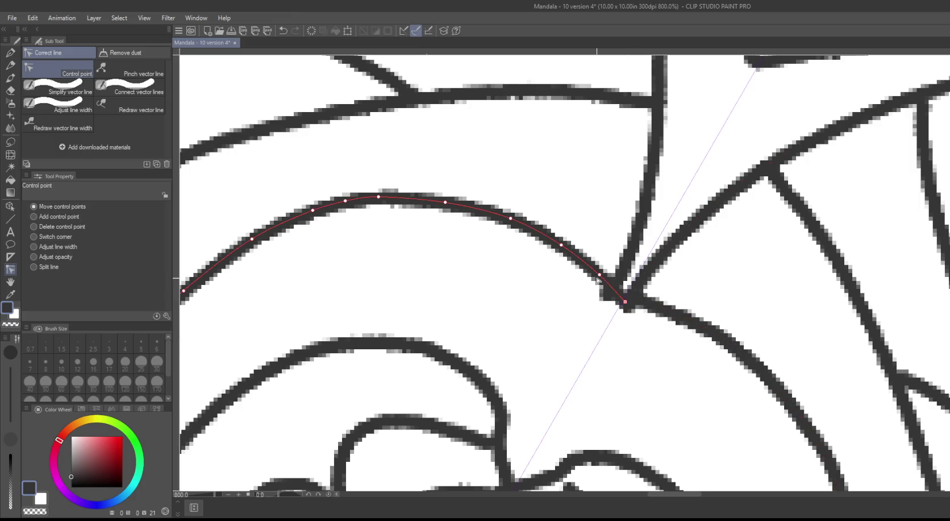
mouse_move(618, 293)
left_mouse_down()
mouse_move(627, 294)
mouse_move(615, 289)
left_mouse_up()
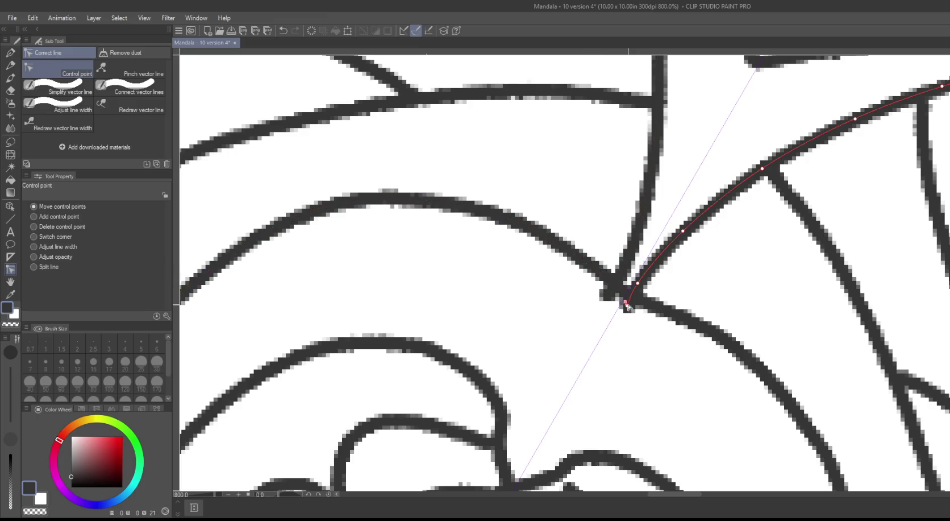
left_click_drag(625, 305, 618, 339)
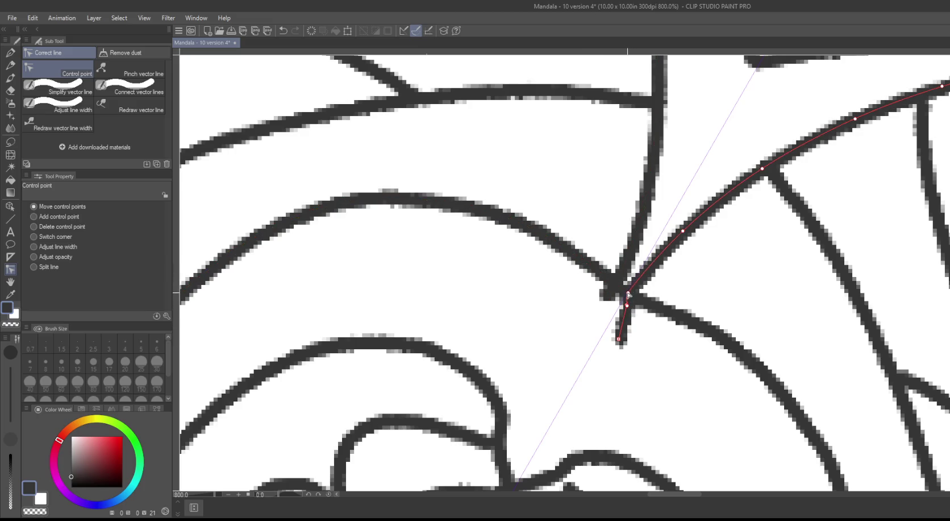
Step: Remove the vertical line's small hook and the leftover tails below the junction
left_click_drag(621, 260, 625, 292)
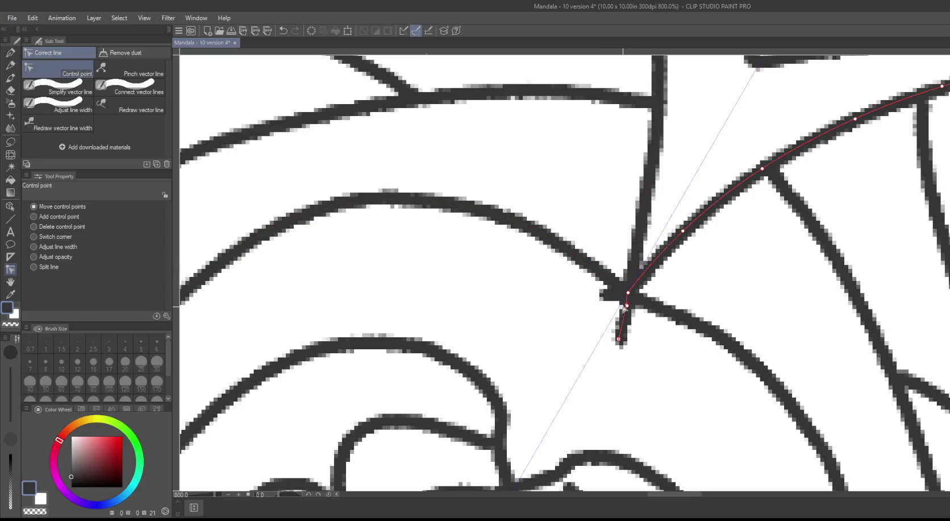
left_click_drag(604, 293, 596, 309)
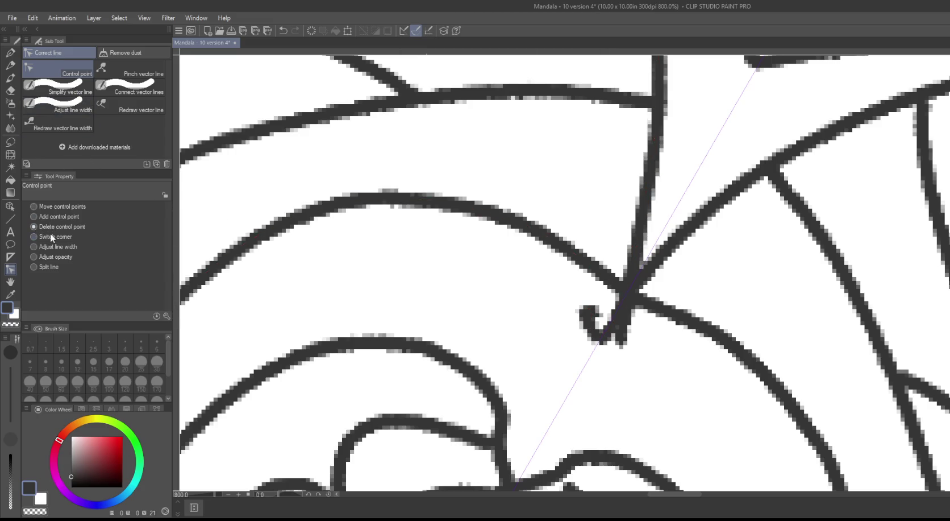
left_click(591, 314)
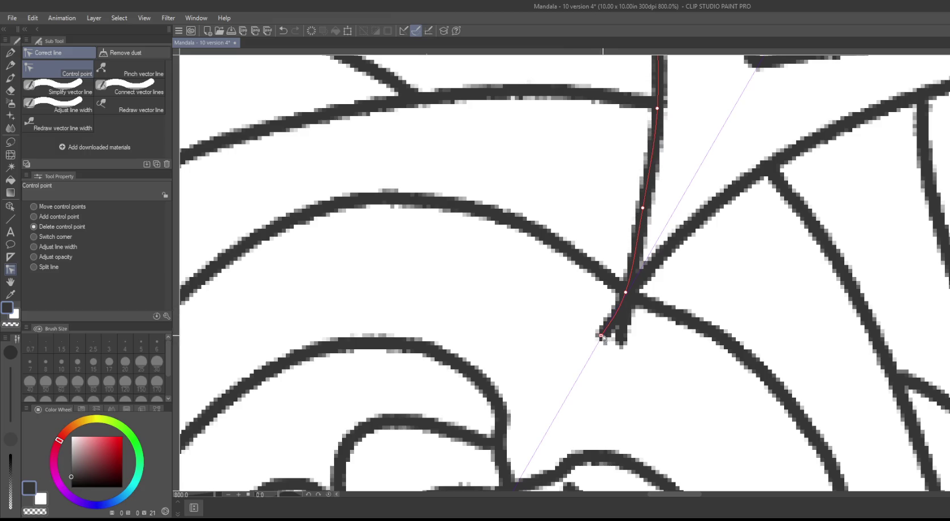
left_click(602, 335)
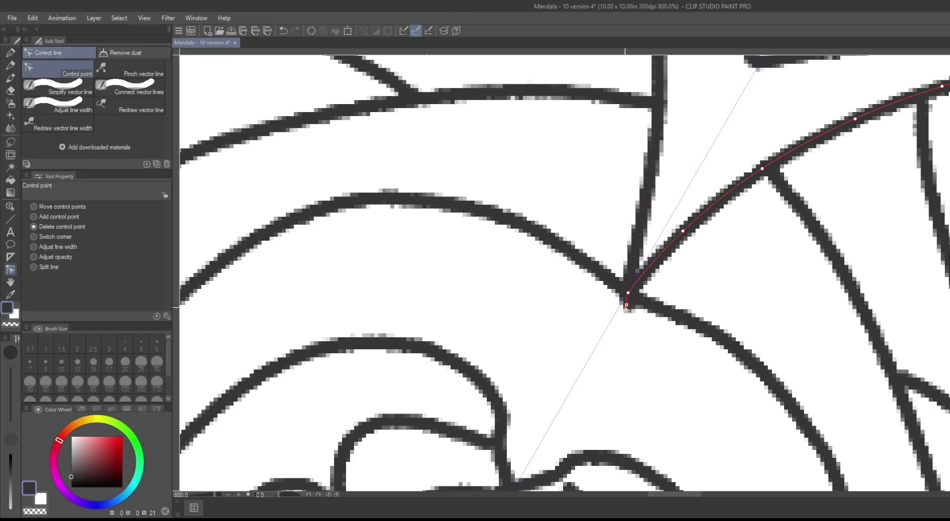
key("ctrl+0")
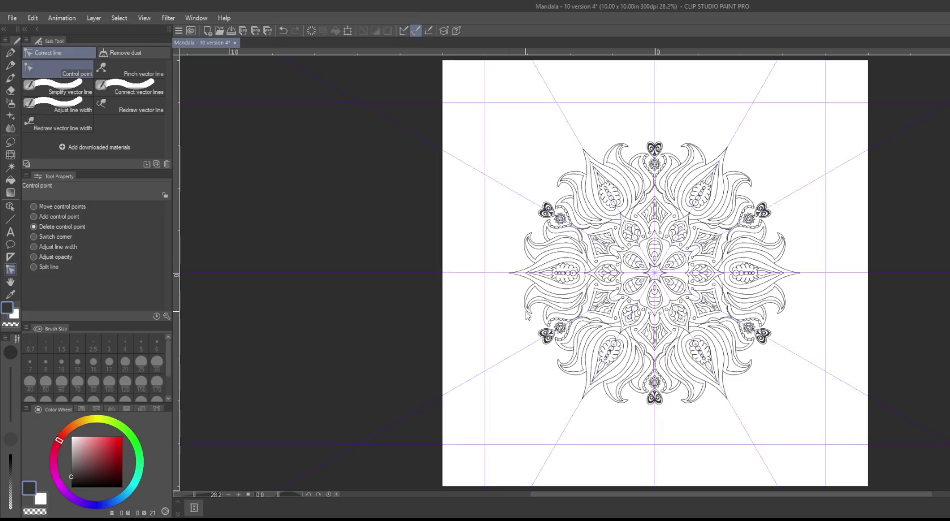
Step: Move the right and lower curve endpoints into the pointed tip, then delete the leftover tail point
key("ctrl+alt+0")
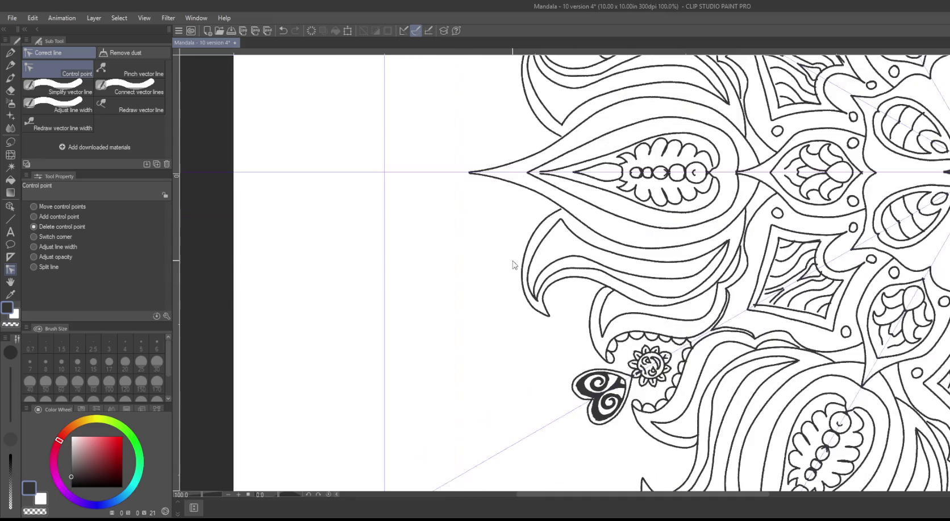
scroll(480, 271, "up", 2)
scroll(548, 272, "up", 2)
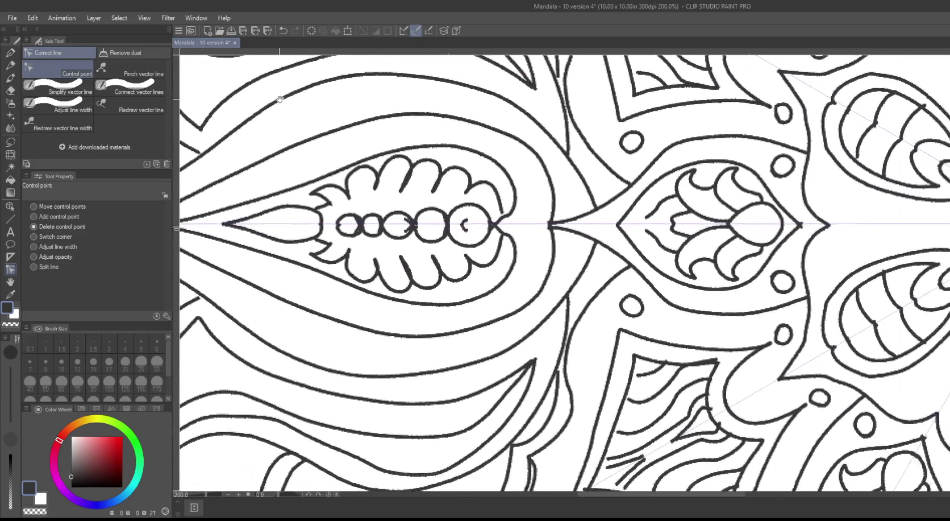
scroll(461, 233, "up", 1)
scroll(460, 233, "up", 3)
scroll(461, 233, "right", 3)
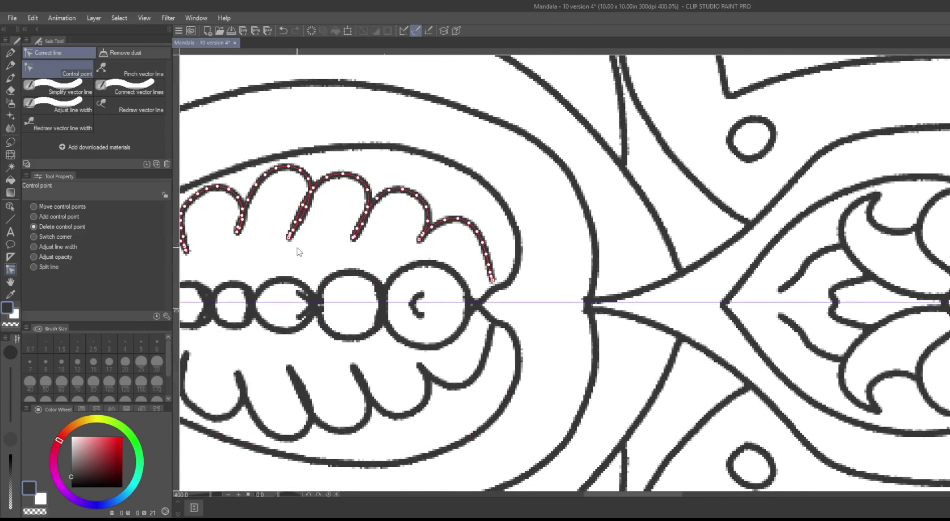
left_click(34, 206)
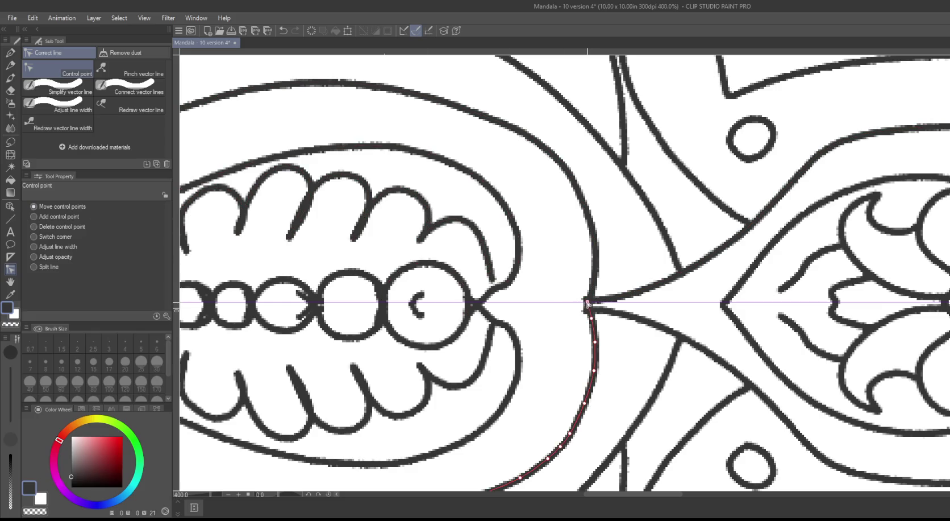
left_click_drag(587, 303, 590, 304)
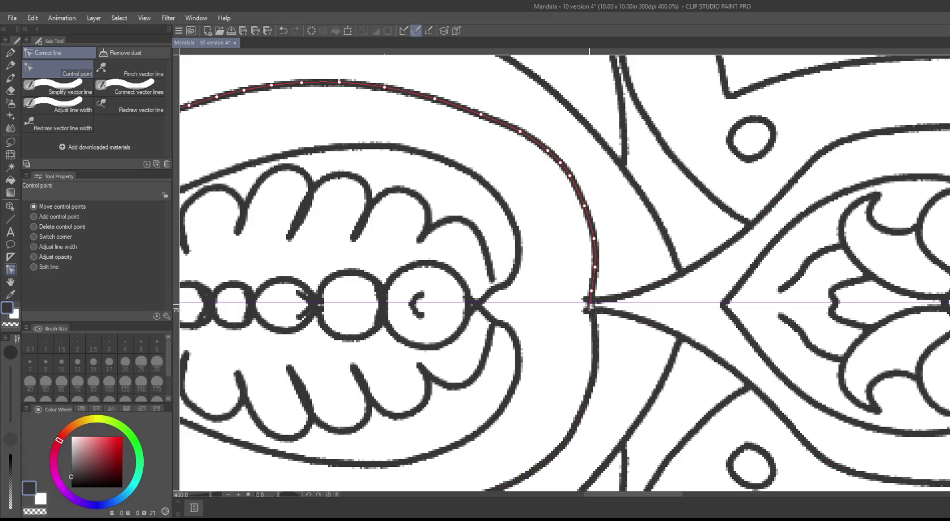
left_click_drag(591, 300, 561, 299)
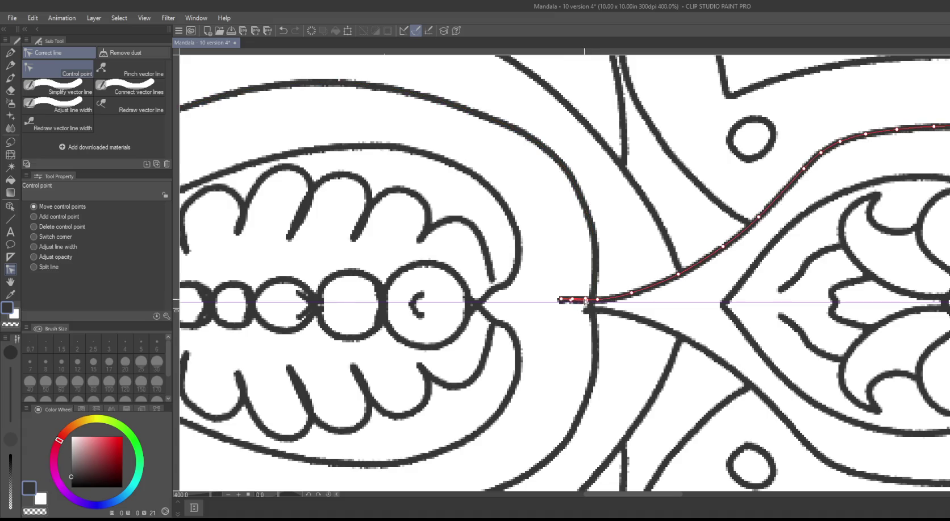
mouse_move(588, 302)
left_mouse_down()
mouse_move(552, 312)
mouse_move(563, 309)
left_mouse_up()
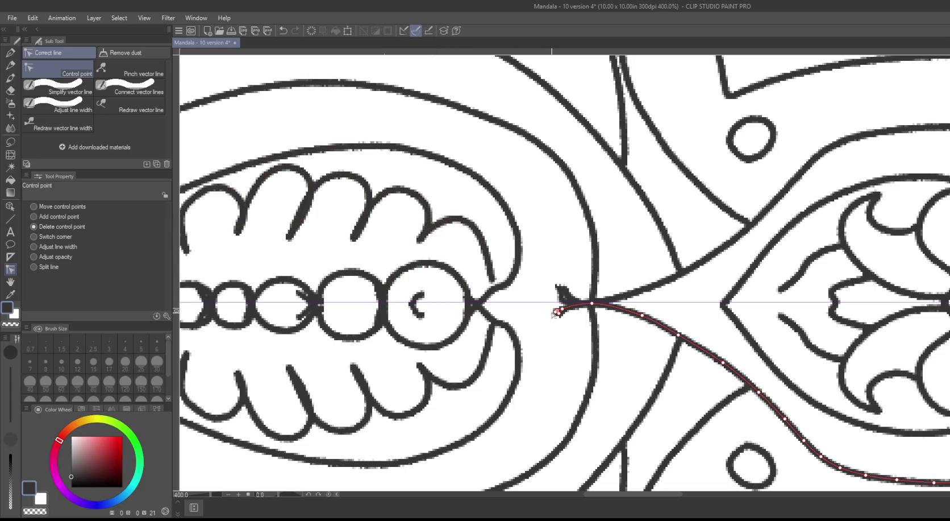
left_click(563, 295)
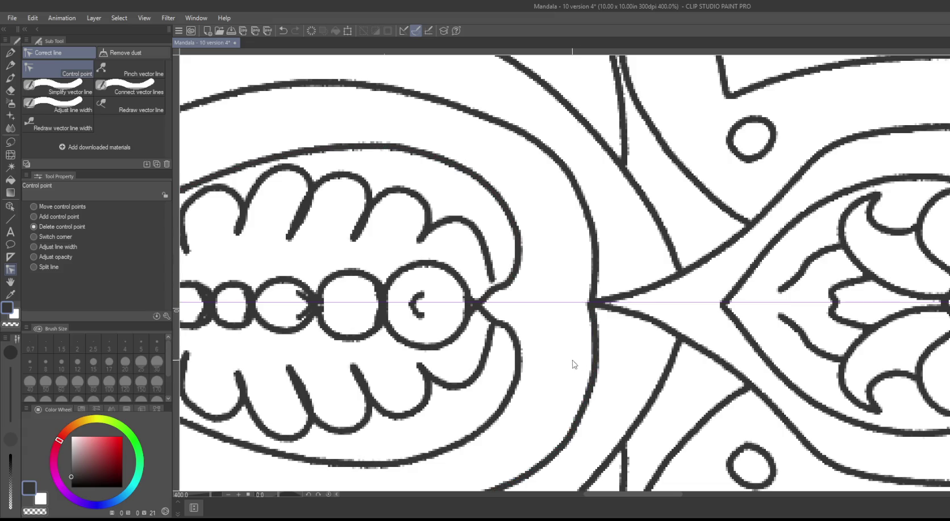
scroll(583, 363, "down", 2)
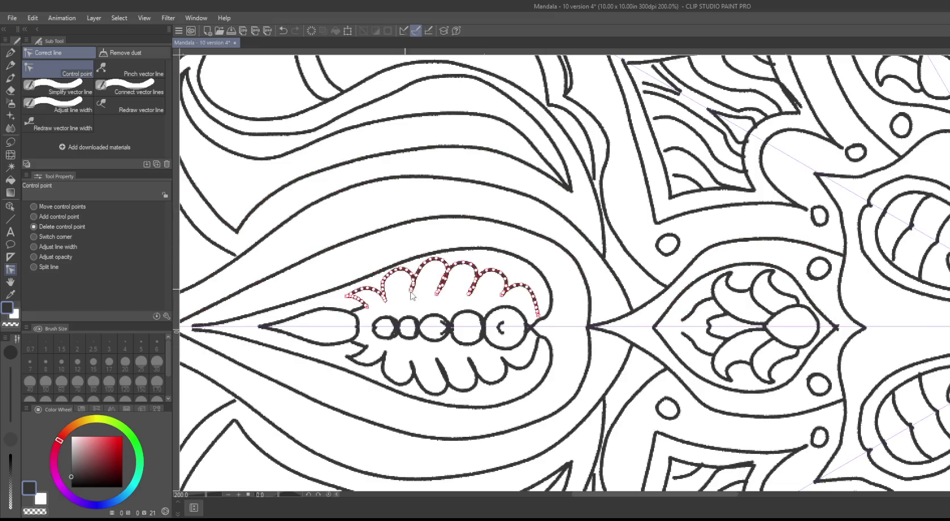
Step: Zoom in and delete one surplus control point from each crossing curve
scroll(529, 337, "up", 3)
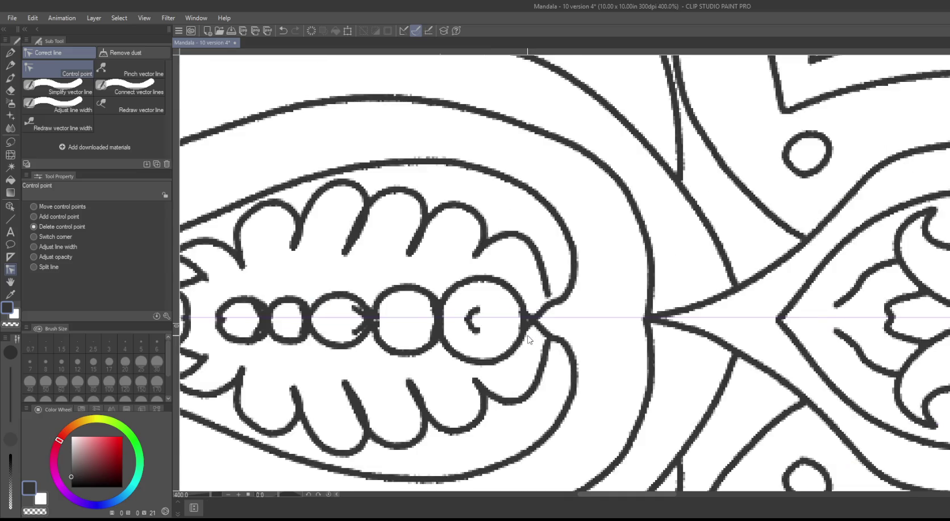
scroll(529, 337, "up", 6)
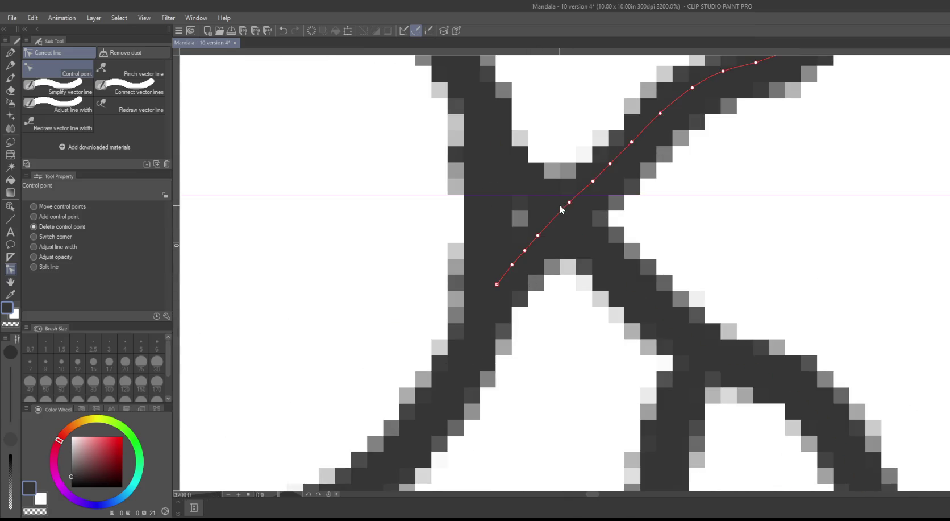
left_click(569, 202)
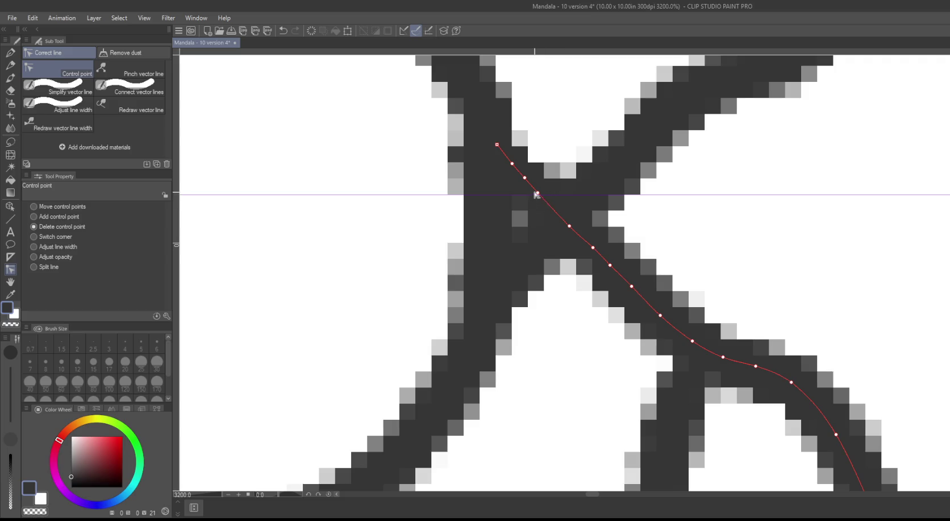
left_click(538, 235)
Step: Zoom out and pan to bring the mandala's top-left area into view
scroll(377, 334, "down", 2)
scroll(373, 313, "down", 3)
scroll(358, 285, "down", 3)
scroll(340, 249, "down", 3)
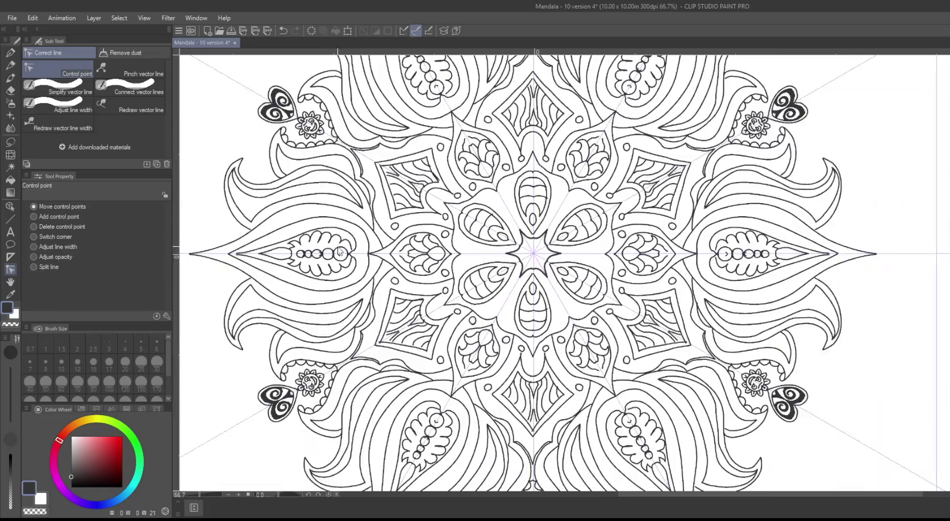
scroll(337, 264, "down", 3)
scroll(348, 248, "up", 1)
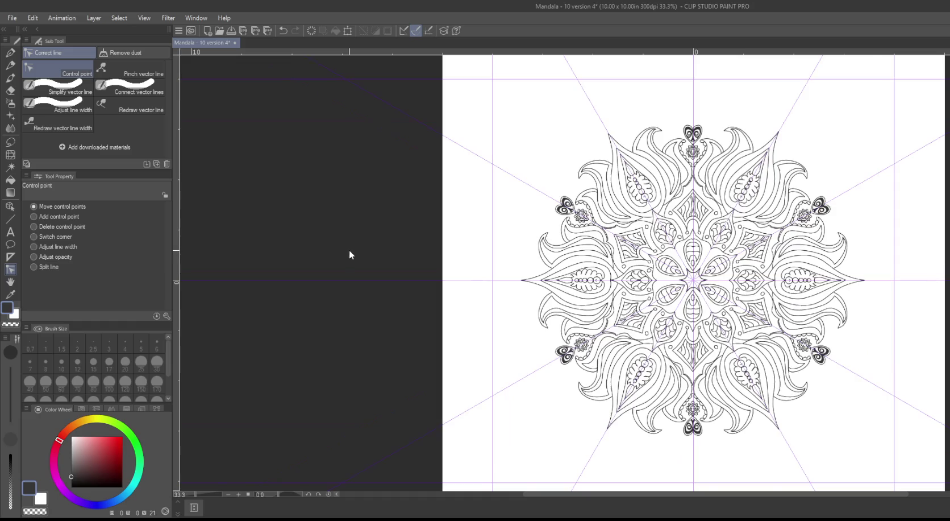
scroll(349, 247, "up", 2)
left_click_drag(477, 242, 296, 326)
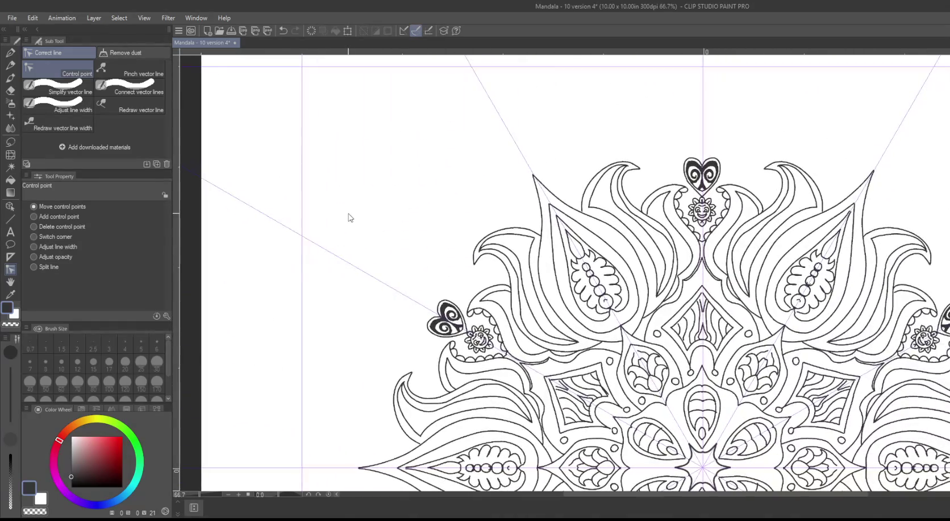
scroll(313, 206, "up", 1)
scroll(311, 206, "up", 1)
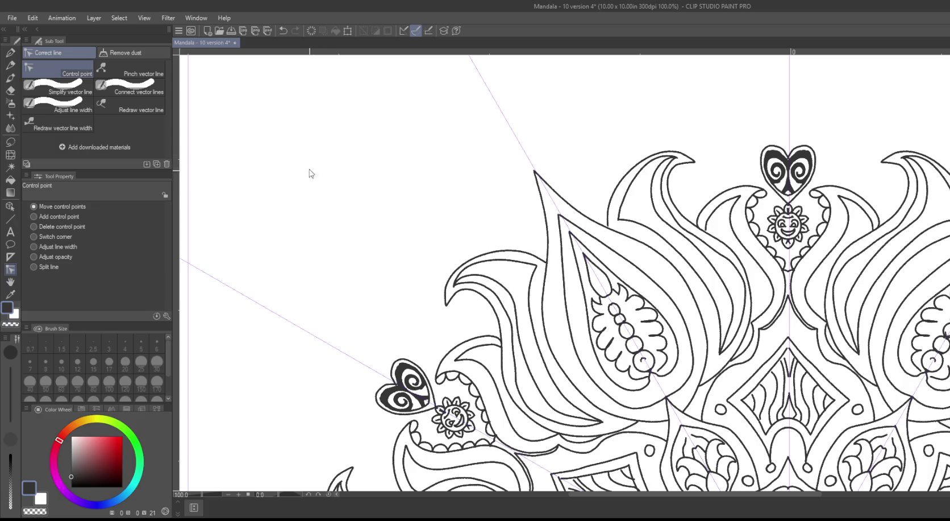
Step: With the Real G-Pen at 7 px, draw a mirrored small arc above the diamond and a dot
left_click(11, 56)
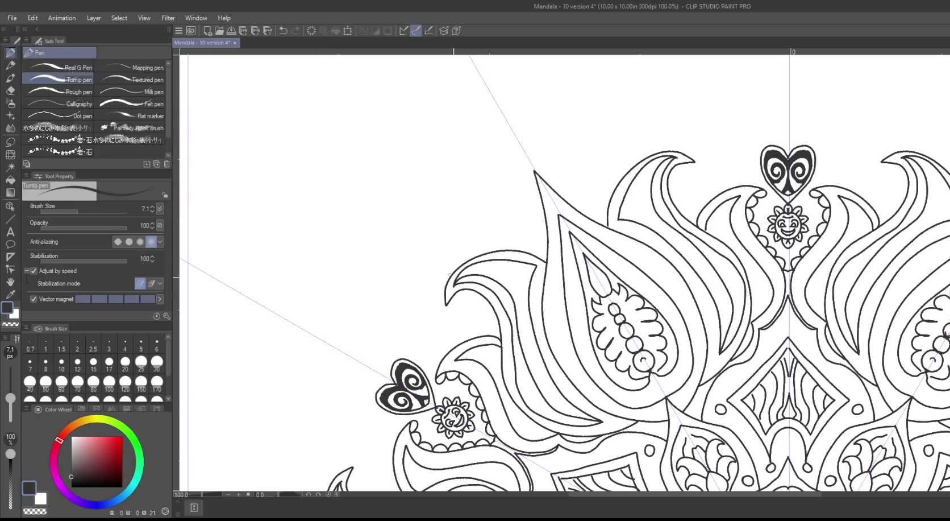
mouse_move(792, 316)
left_mouse_down()
mouse_move(785, 316)
mouse_move(795, 321)
left_mouse_up()
key("ctrl+z")
left_click(63, 67)
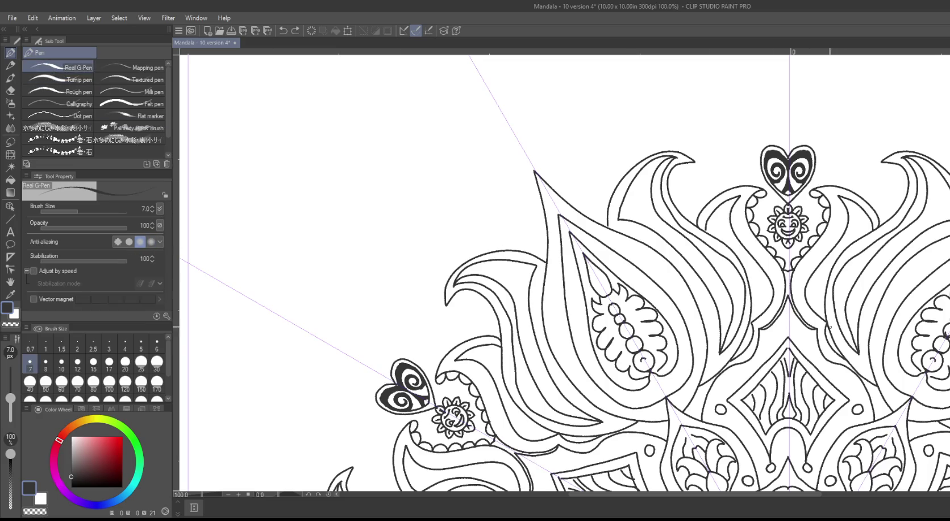
left_click_drag(794, 322, 785, 322)
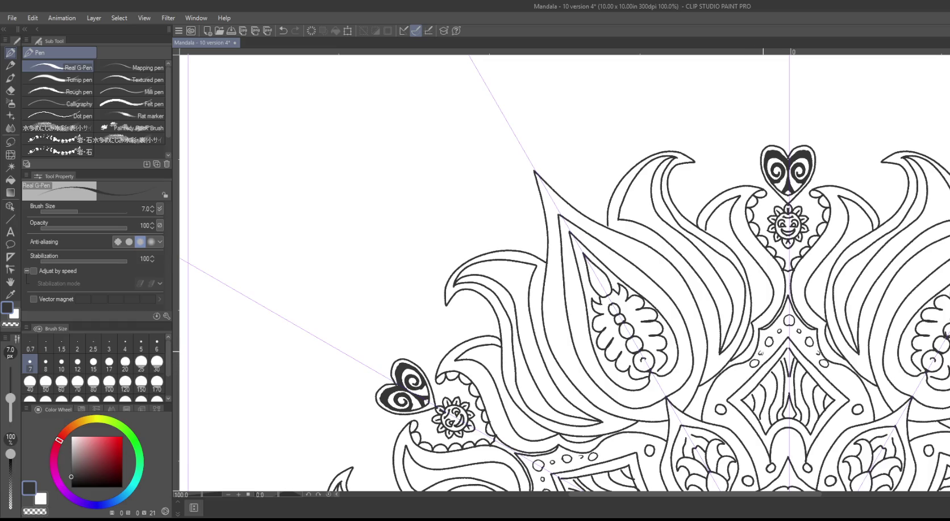
left_click_drag(740, 378, 729, 382)
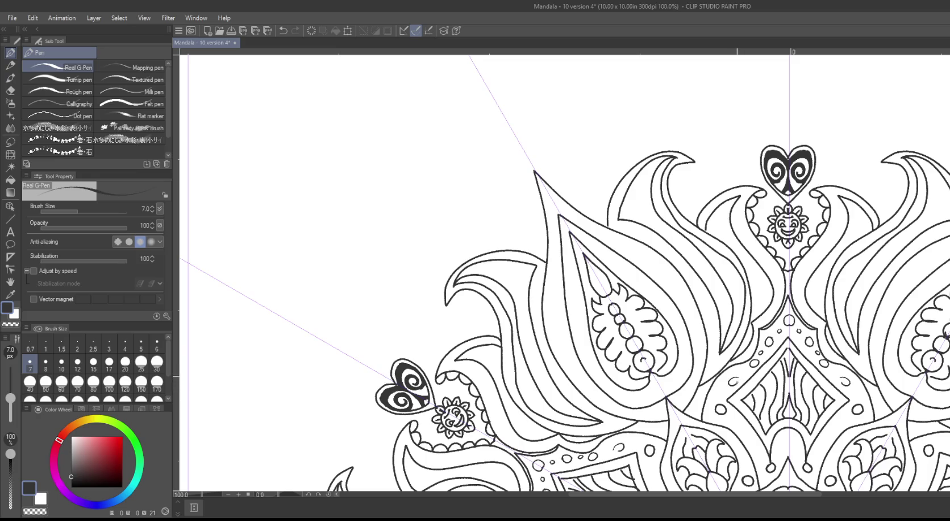
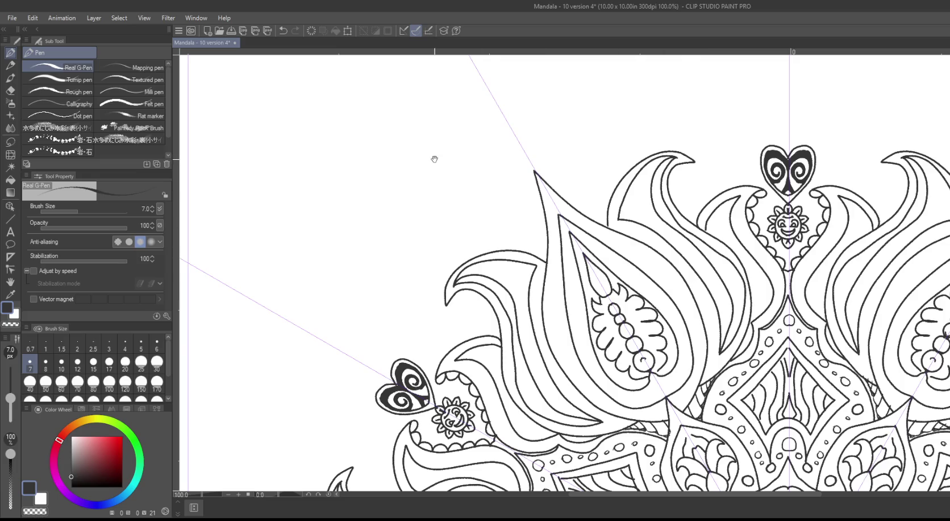
Step: Pan across the mandala and add a small dark G-pen mark inside a circle
left_click_drag(435, 161, 314, 38)
left_click_drag(513, 318, 533, 242)
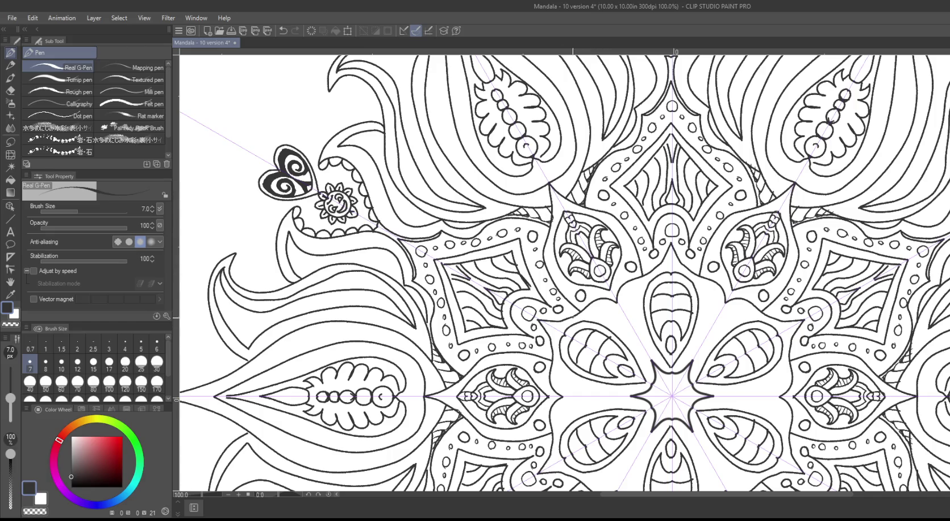
left_click_drag(599, 331, 571, 280)
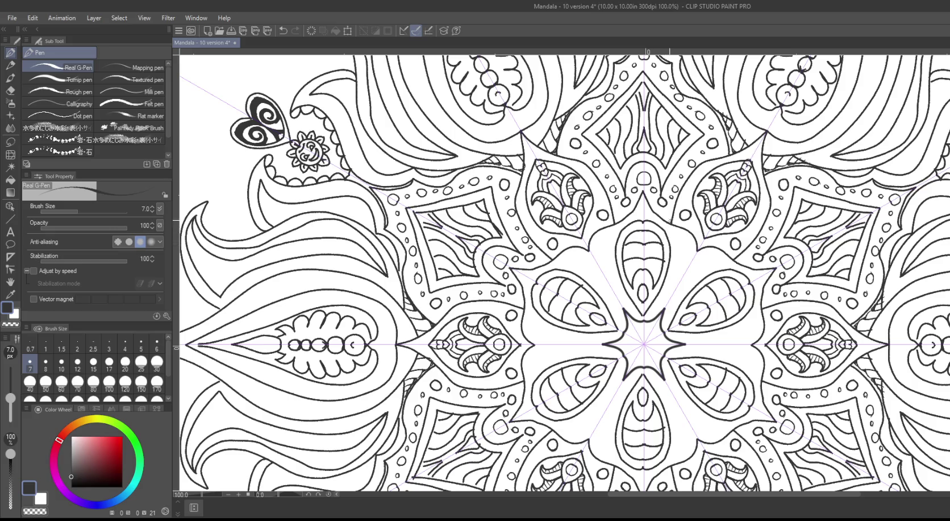
mouse_move(479, 169)
left_mouse_down()
mouse_move(527, 164)
mouse_move(611, 190)
left_mouse_up()
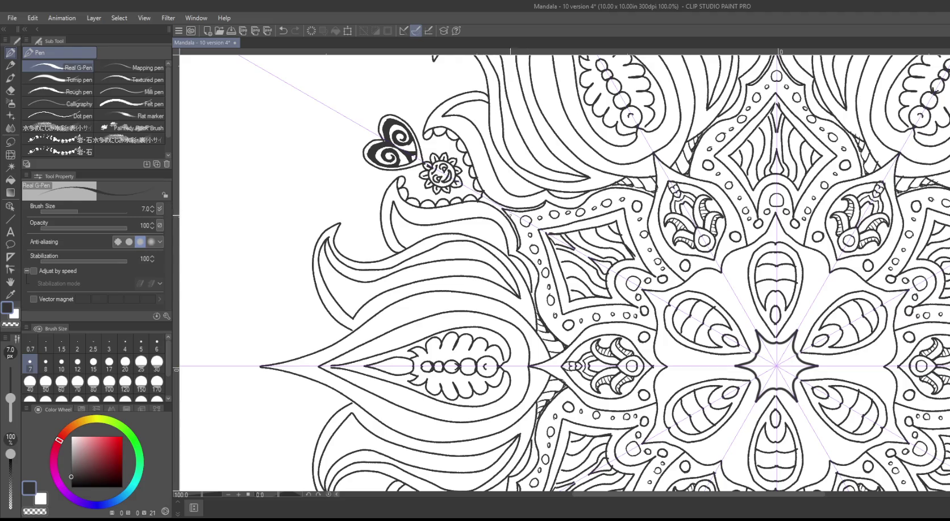
left_click_drag(525, 220, 526, 221)
Step: Zoom in to 150% on the left petal pattern
scroll(565, 243, "up", 1)
mouse_move(571, 202)
left_mouse_down()
mouse_move(543, 216)
mouse_move(408, 233)
mouse_move(406, 53)
mouse_move(260, 51)
left_mouse_up()
mouse_move(355, 197)
left_mouse_down()
mouse_move(459, 161)
mouse_move(492, 54)
left_mouse_up()
left_click_drag(548, 125, 619, 436)
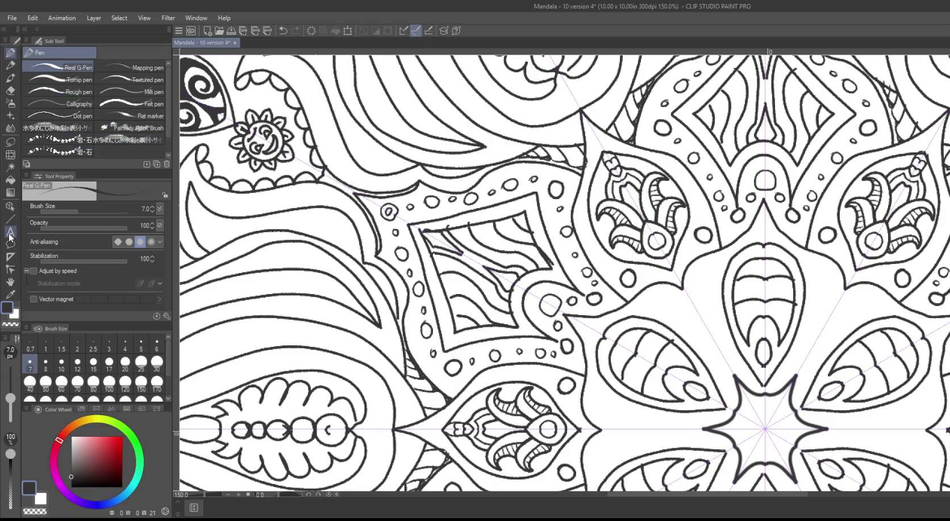
left_click(10, 269)
Step: Use Delete control point at 800% zoom to trim an overshooting curve end and its bulge
left_click(34, 226)
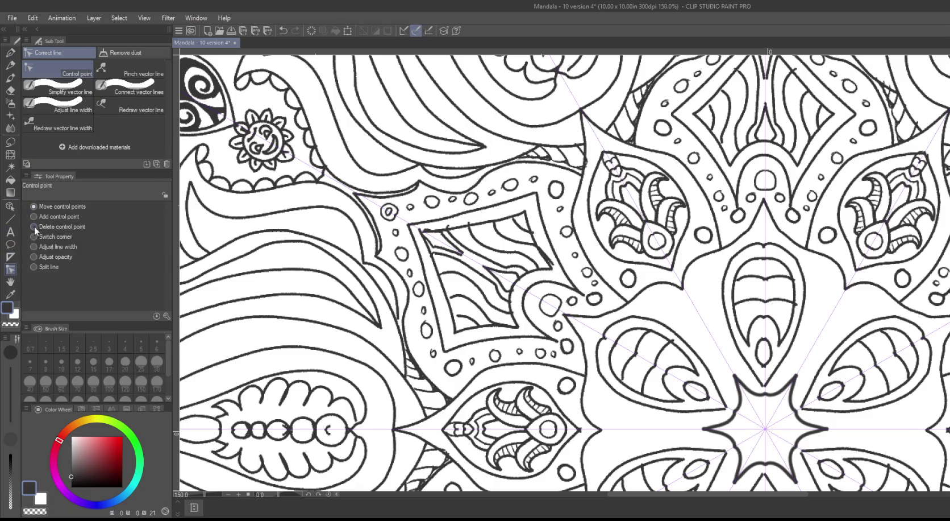
scroll(564, 287, "up", 5)
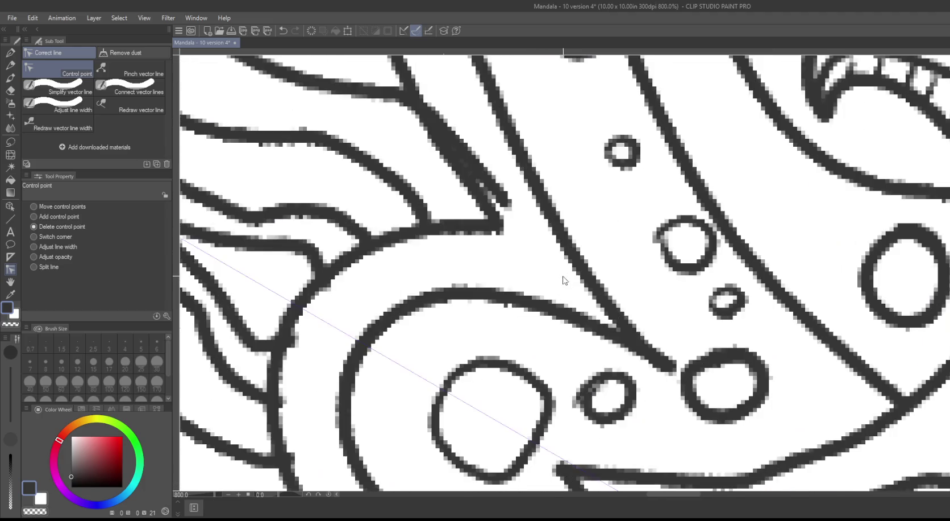
left_click_drag(482, 206, 523, 263)
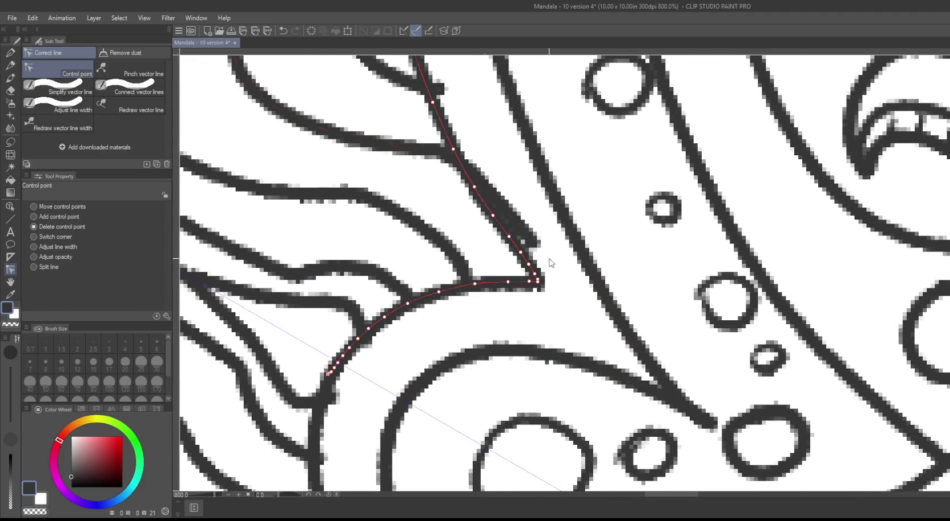
left_click(534, 244)
left_click(518, 224)
left_click(502, 206)
left_click(475, 186)
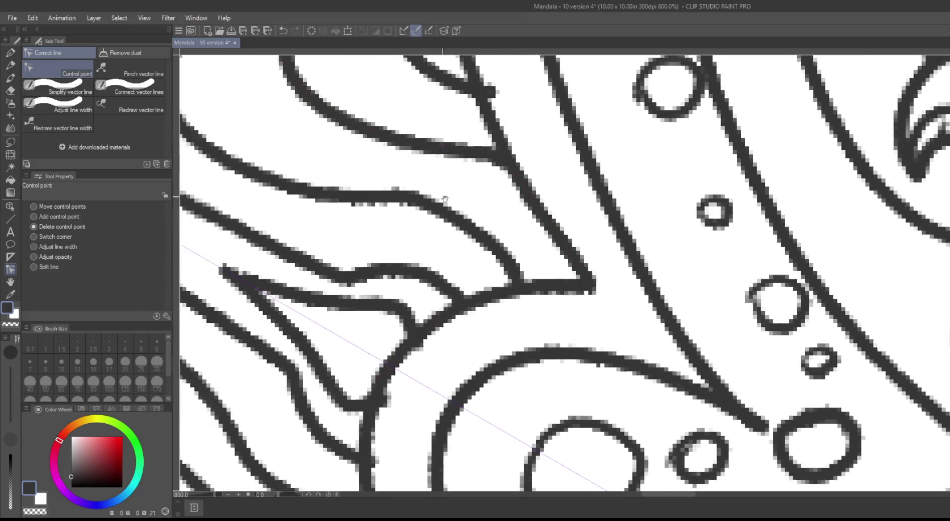
Step: Shorten another stray curve end and delete the short stubs near the junction
left_click_drag(482, 135, 546, 79)
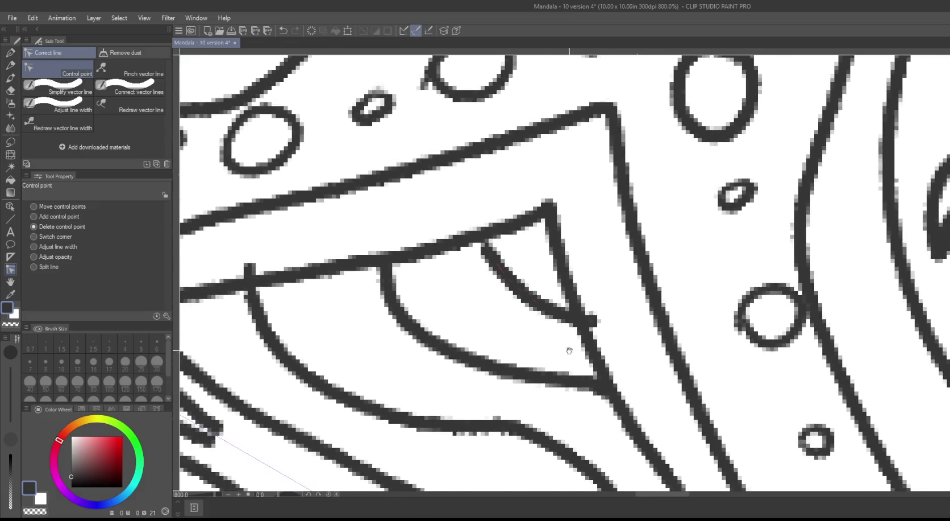
left_click(592, 319)
left_click_drag(499, 212, 685, 265)
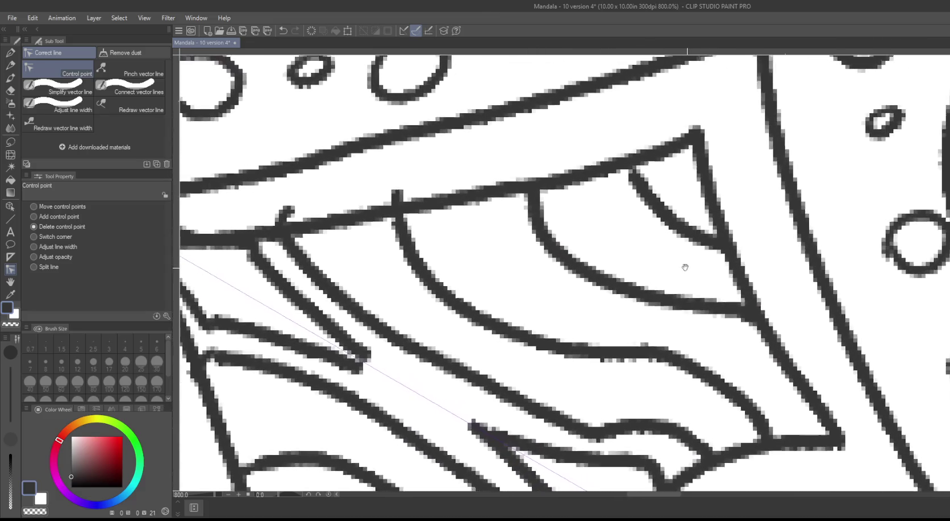
left_click(397, 195)
left_click_drag(356, 183, 517, 192)
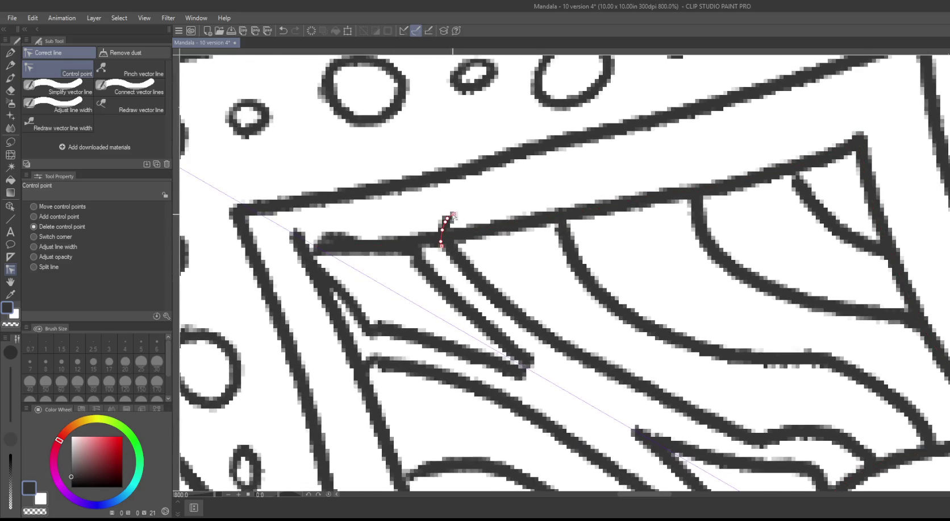
left_click(446, 222)
Step: Trim the diagonal line's overshooting ends and erase the short stray diagonal line
left_click_drag(300, 231, 425, 200)
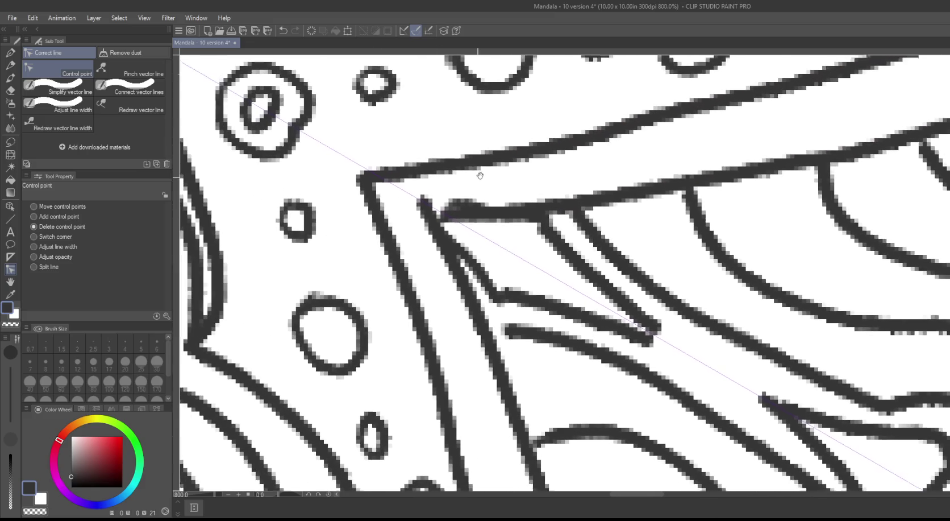
left_click(425, 200)
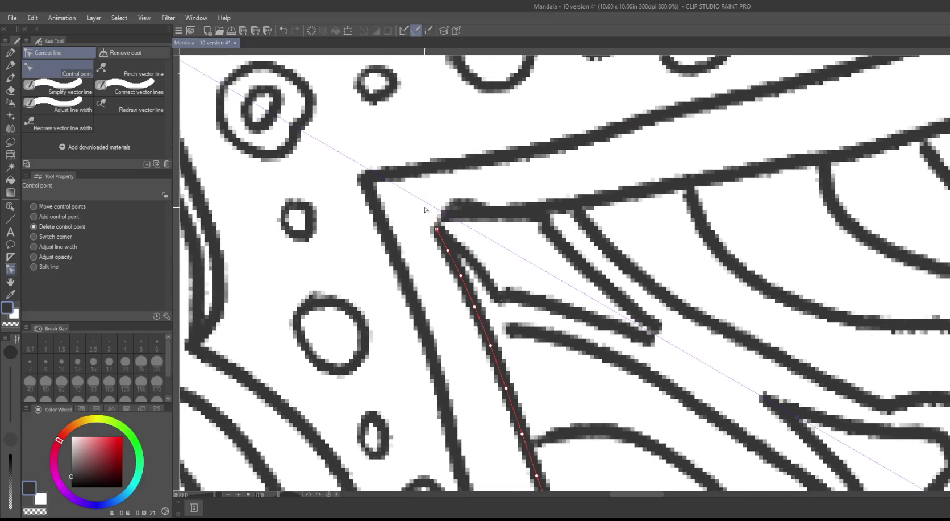
left_click(457, 202)
left_click(466, 203)
left_click(484, 209)
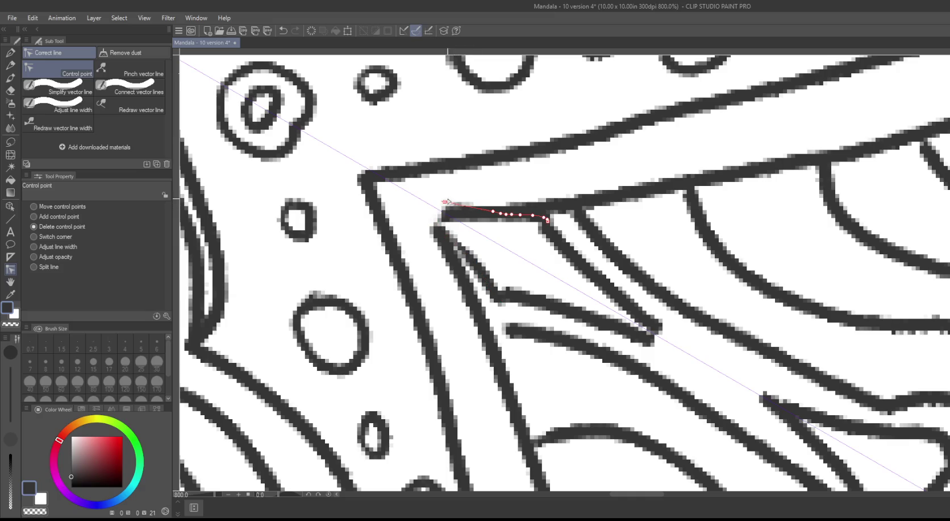
left_click(443, 203)
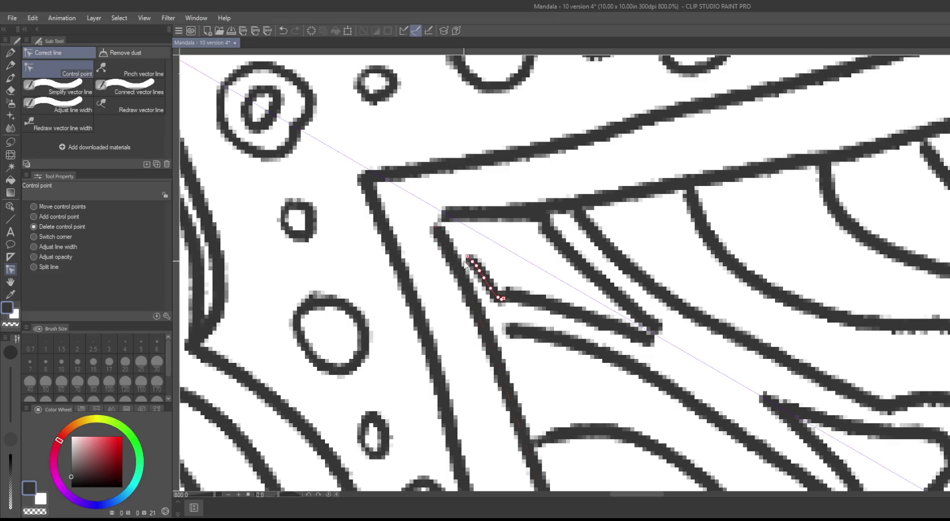
left_click_drag(467, 260, 500, 297)
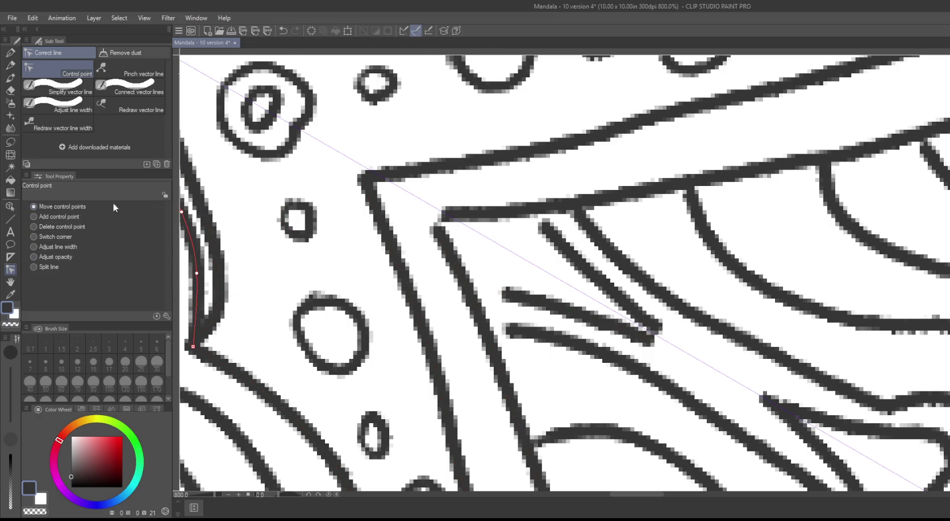
Step: Move control points to reposition the diagonal line's ends and flatten the lower line's bend
mouse_move(543, 223)
left_mouse_down()
mouse_move(511, 212)
mouse_move(543, 208)
mouse_move(488, 302)
left_mouse_up()
left_click_drag(650, 342, 687, 355)
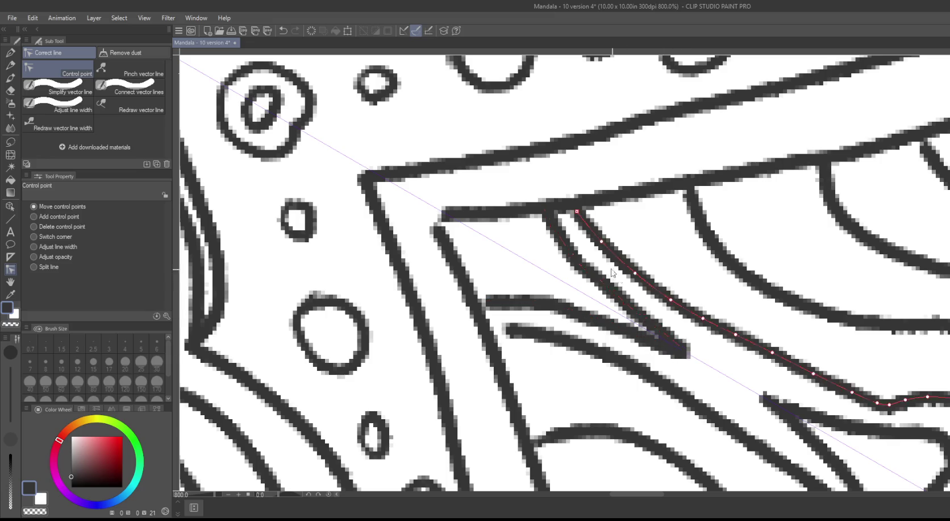
scroll(568, 273, "down", 3)
left_click_drag(526, 264, 530, 295)
left_click_drag(575, 259, 568, 271)
left_click_drag(515, 226, 509, 239)
left_click_drag(572, 226, 547, 216)
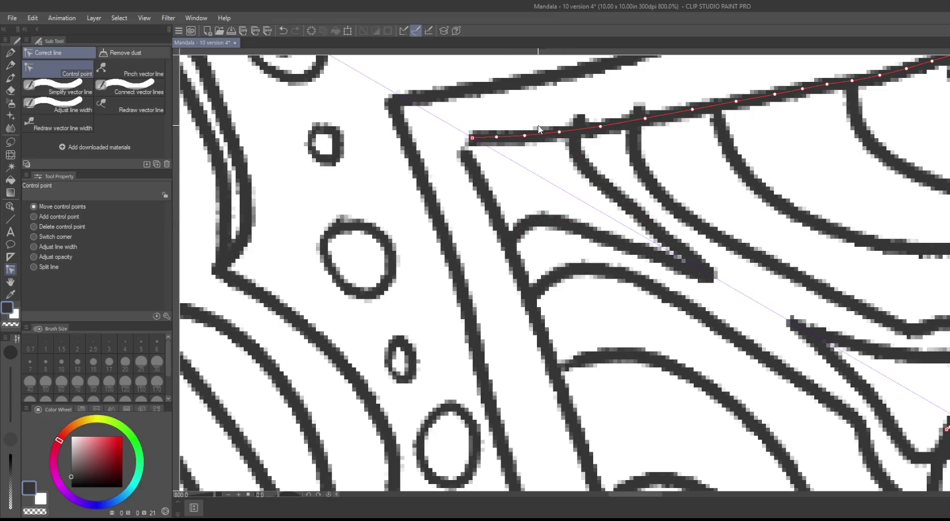
Step: Pull down the curve tip poking above the line and raise a point near its right end
mouse_move(530, 176)
left_mouse_down()
mouse_move(493, 269)
mouse_move(476, 287)
left_mouse_up()
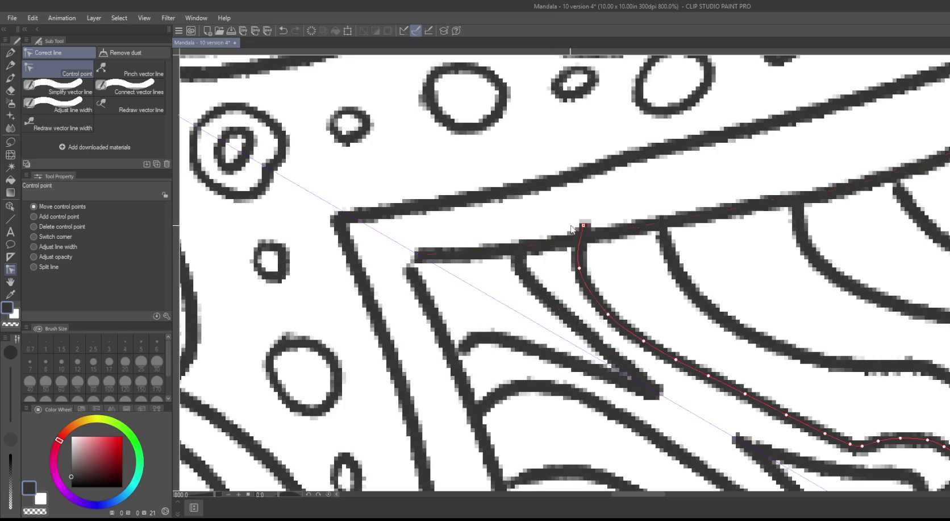
left_click_drag(586, 223, 585, 234)
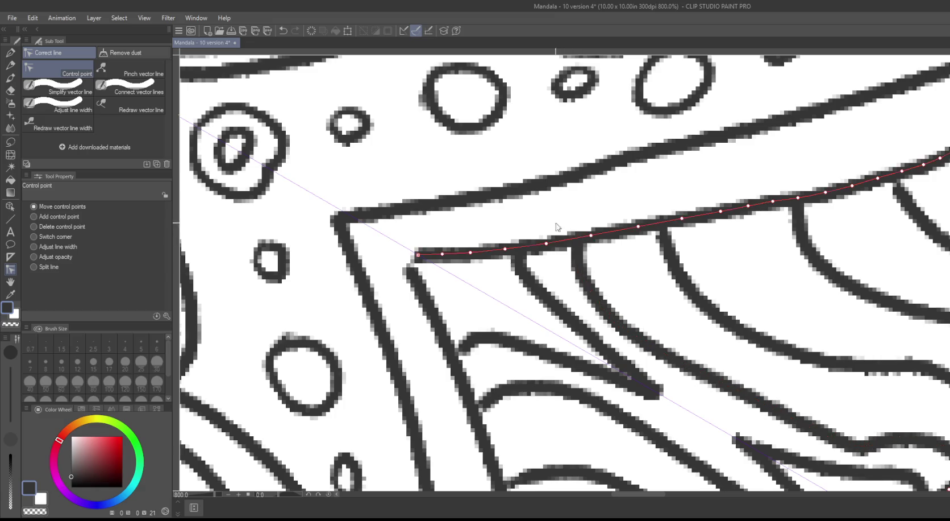
scroll(560, 227, "down", 5)
scroll(560, 227, "down", 5)
scroll(682, 227, "down", 3)
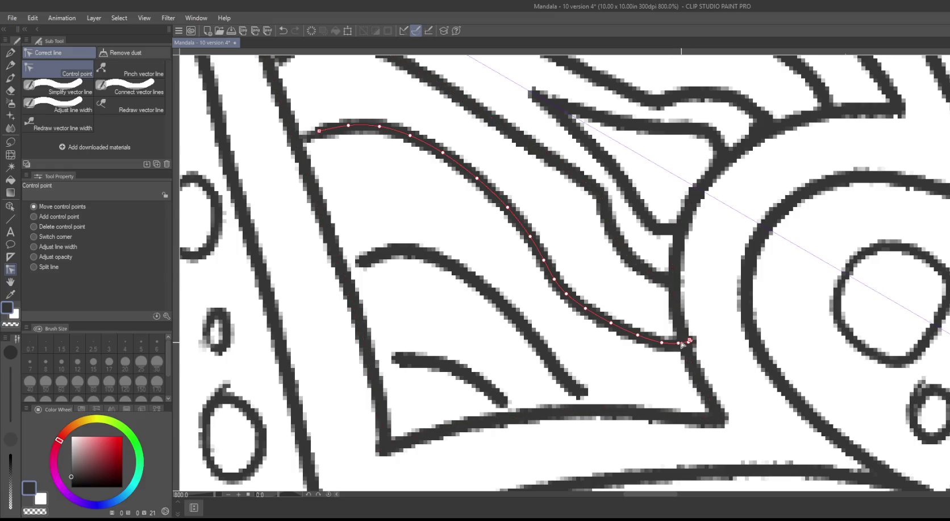
left_click_drag(687, 341, 680, 331)
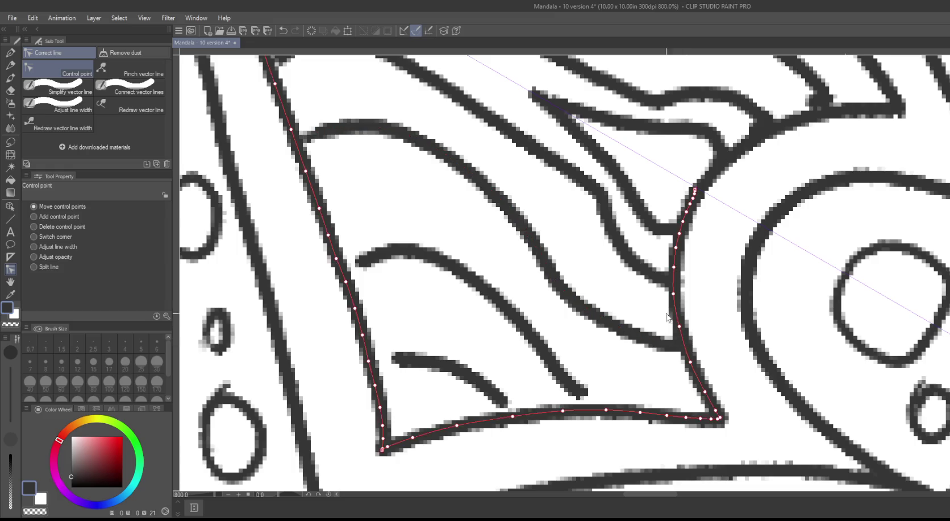
Step: Snap the short curve's right end to the lower line and its left end to the V line
left_click_drag(461, 323, 532, 199)
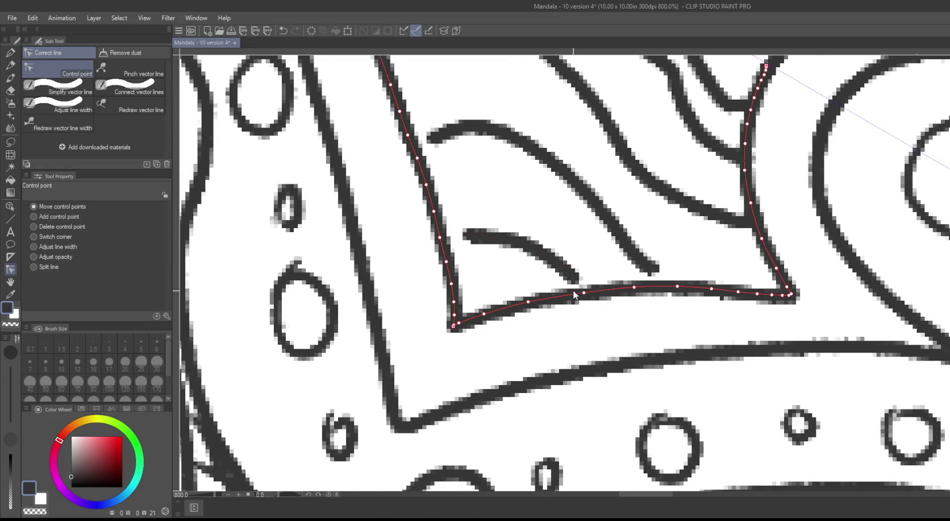
left_click_drag(577, 280, 573, 292)
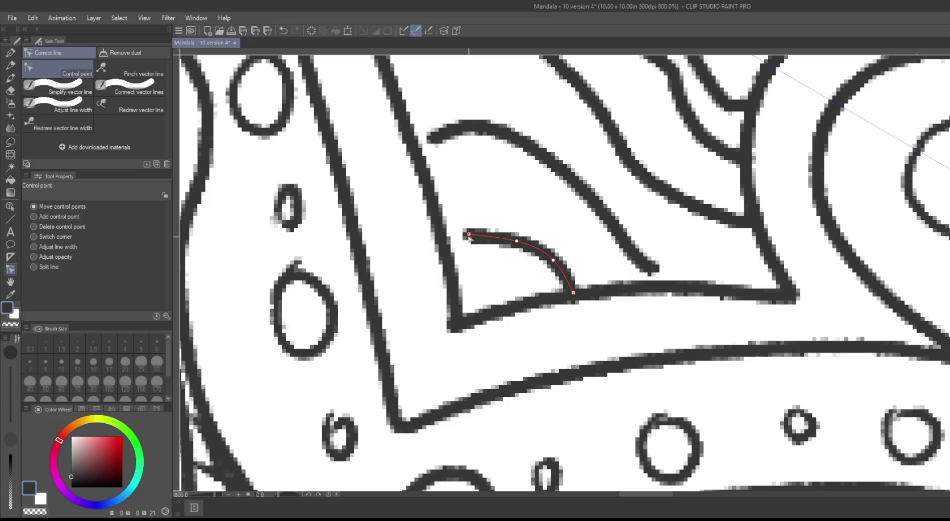
left_click_drag(468, 237, 454, 247)
left_click_drag(471, 193, 481, 211)
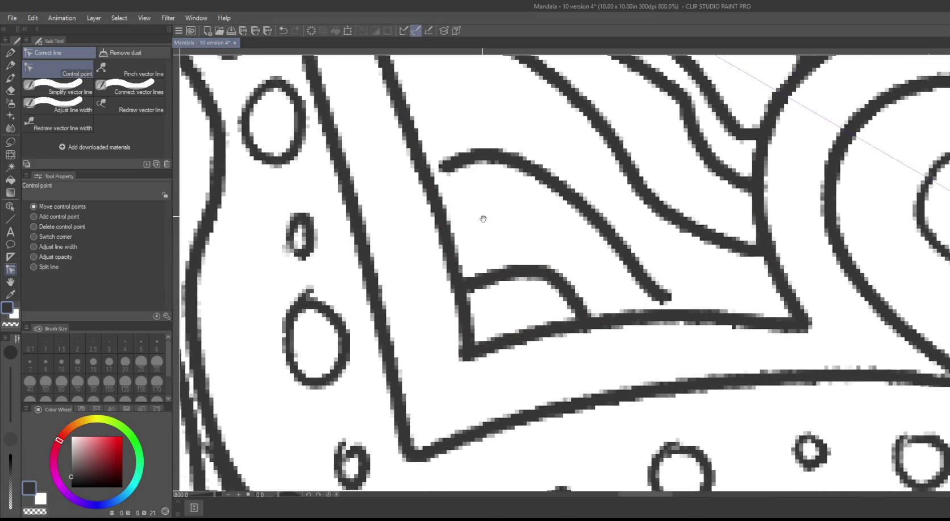
key("ctrl+0")
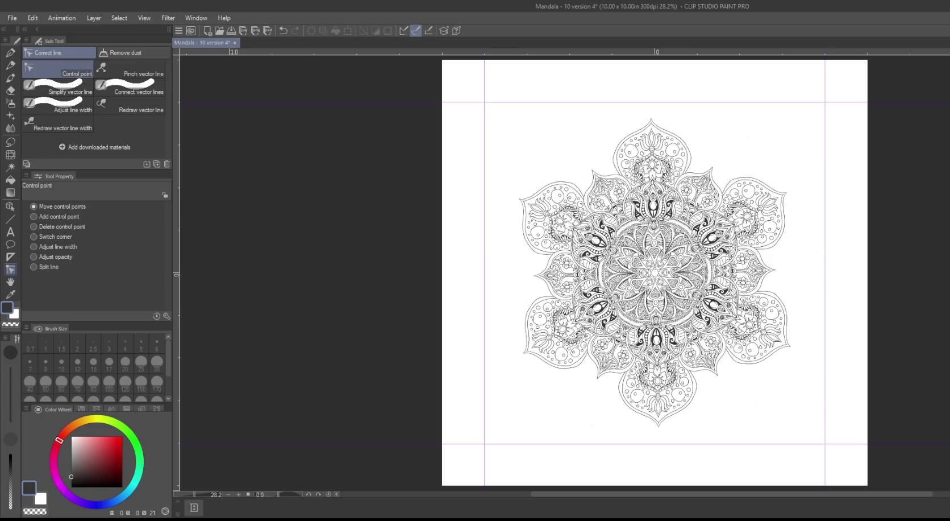
scroll(893, 309, "up", 3)
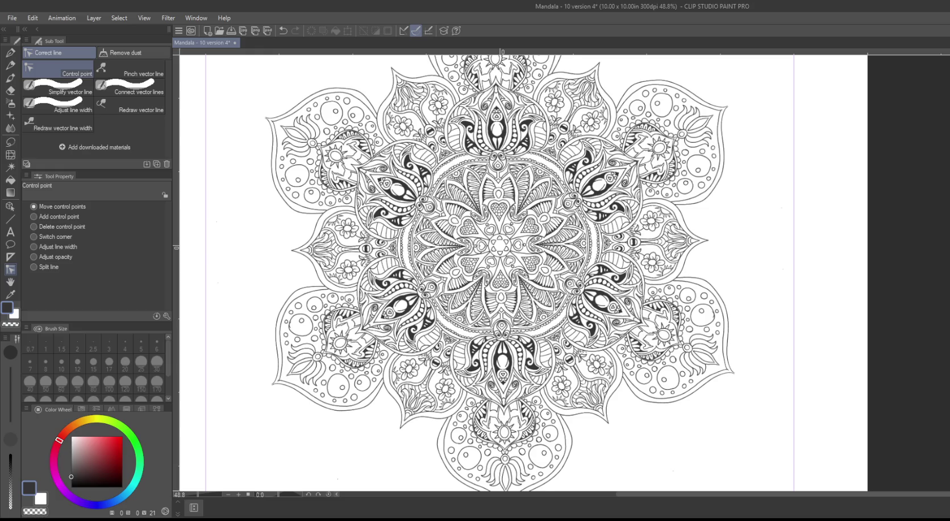
left_click_drag(776, 281, 886, 303)
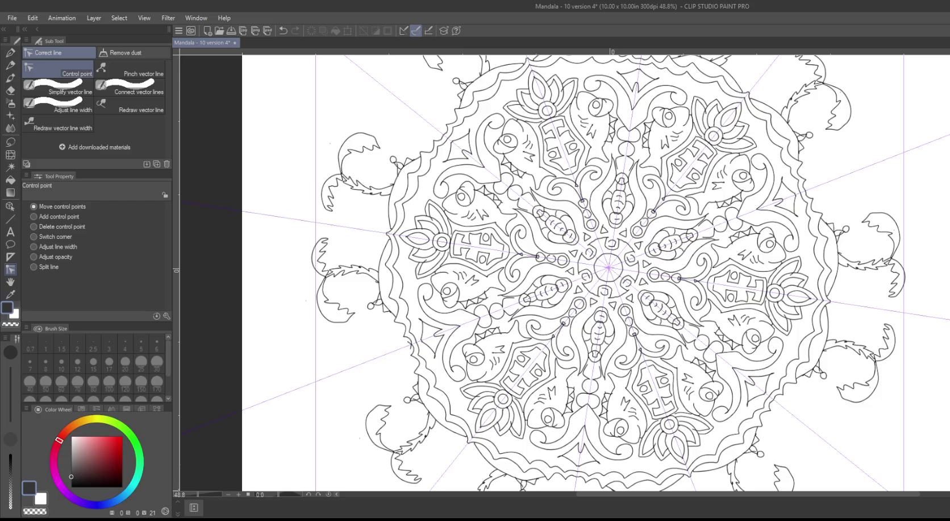
scroll(864, 208, "up", 2)
scroll(864, 207, "up", 1)
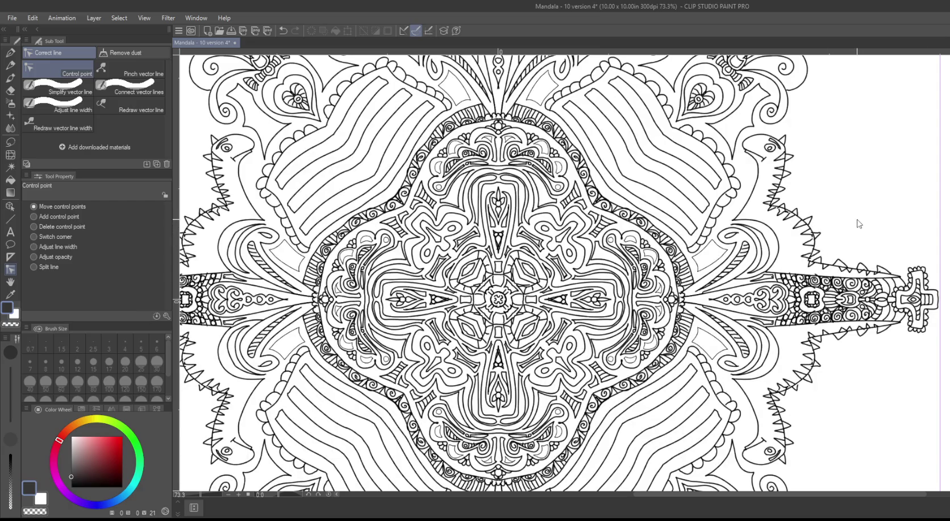
scroll(856, 216, "down", 2)
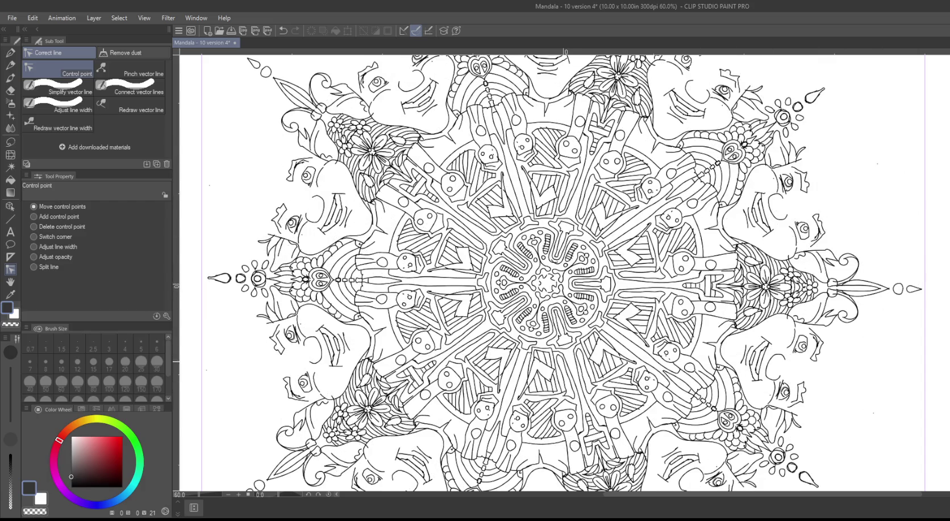
scroll(670, 97, "down", 2)
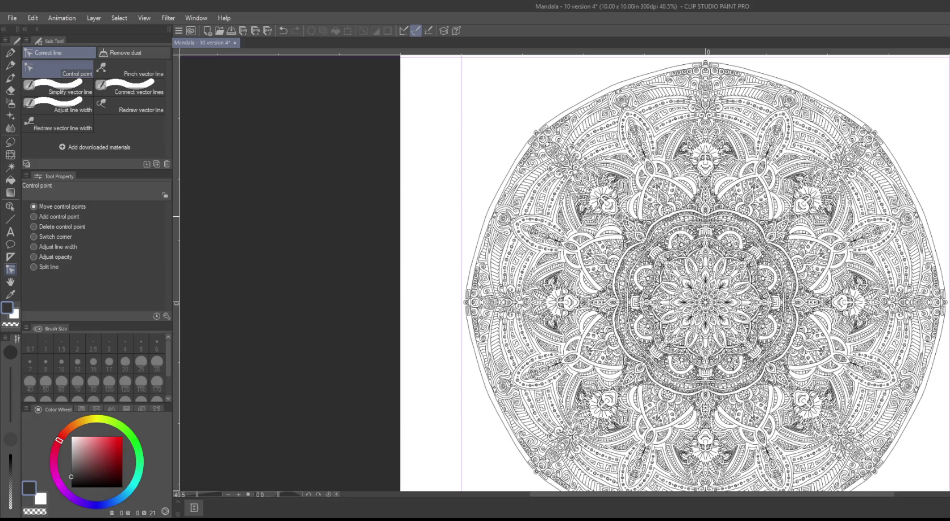
scroll(844, 219, "up", 2)
scroll(796, 216, "up", 4)
scroll(751, 214, "up", 1)
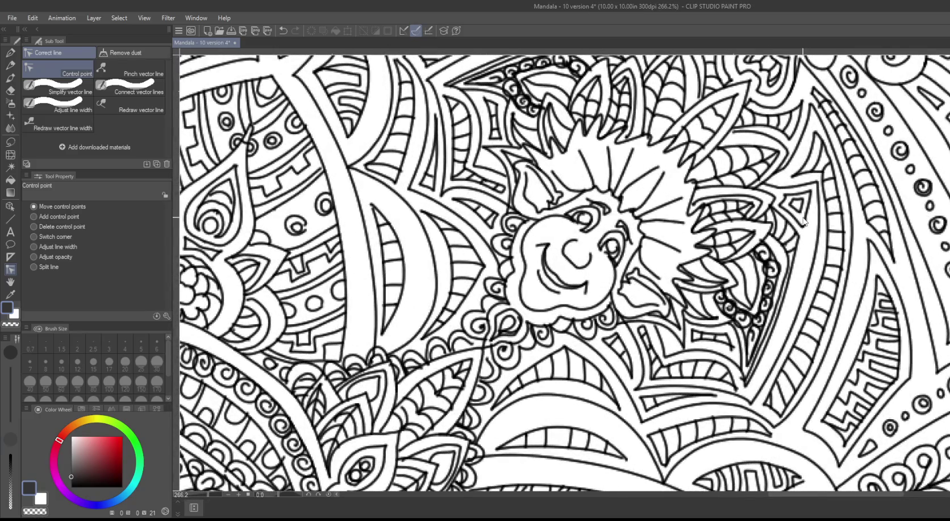
key("ctrl+alt+0")
scroll(876, 291, "down", 4)
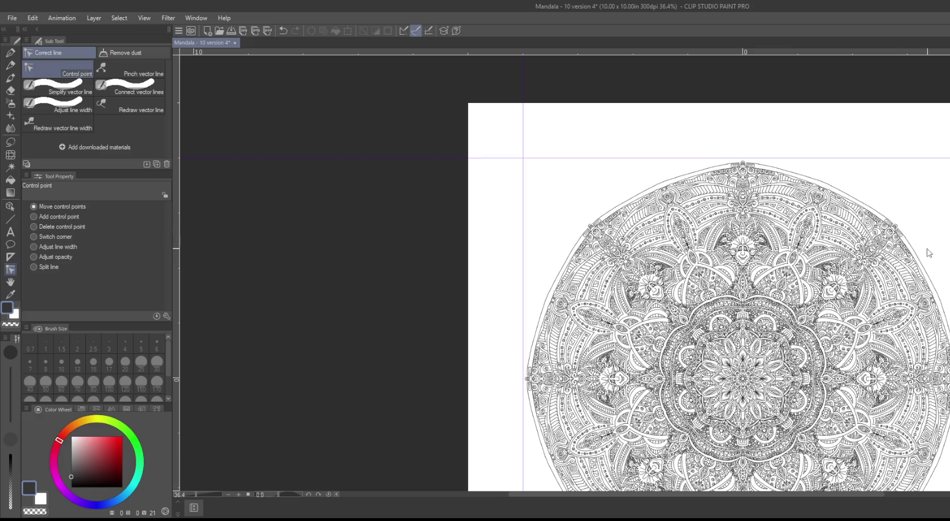
scroll(739, 266, "up", 2)
scroll(739, 266, "up", 4)
scroll(739, 266, "up", 2)
scroll(739, 266, "up", 1)
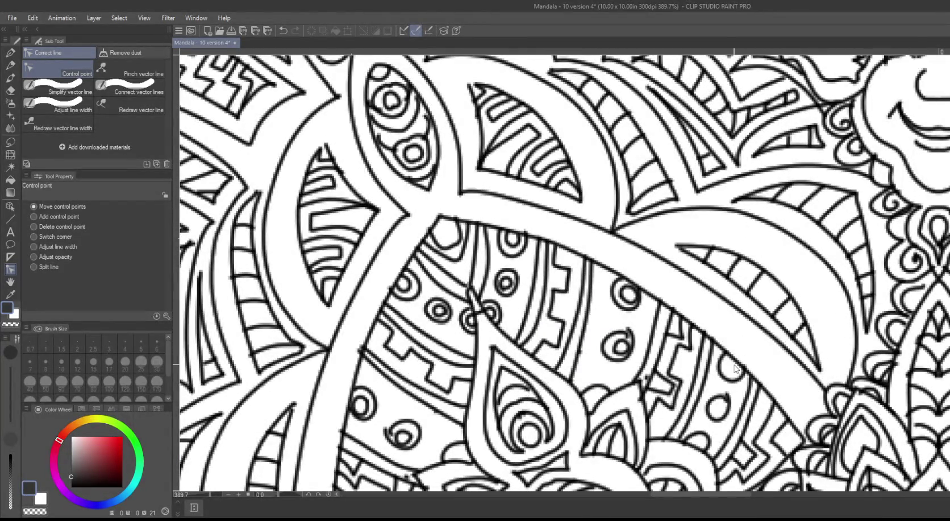
left_click_drag(710, 408, 682, 120)
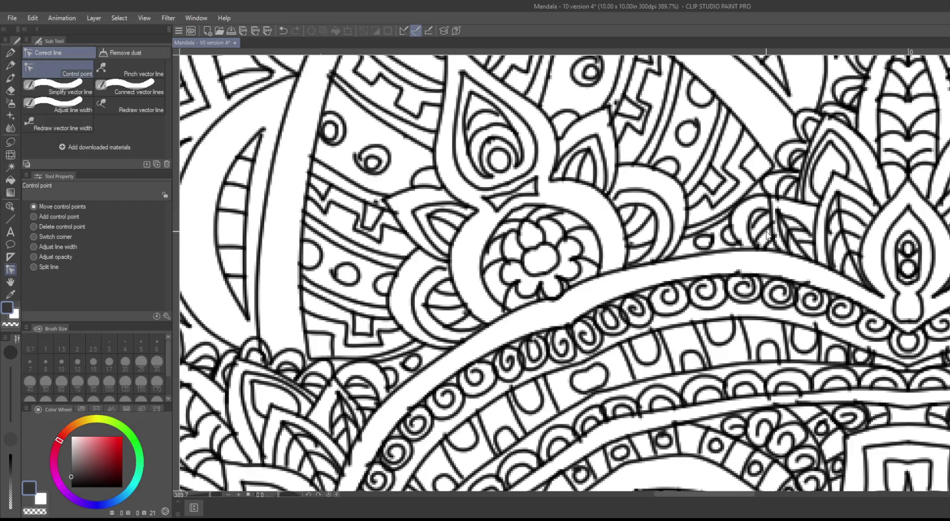
scroll(676, 250, "down", 3)
scroll(675, 261, "down", 3)
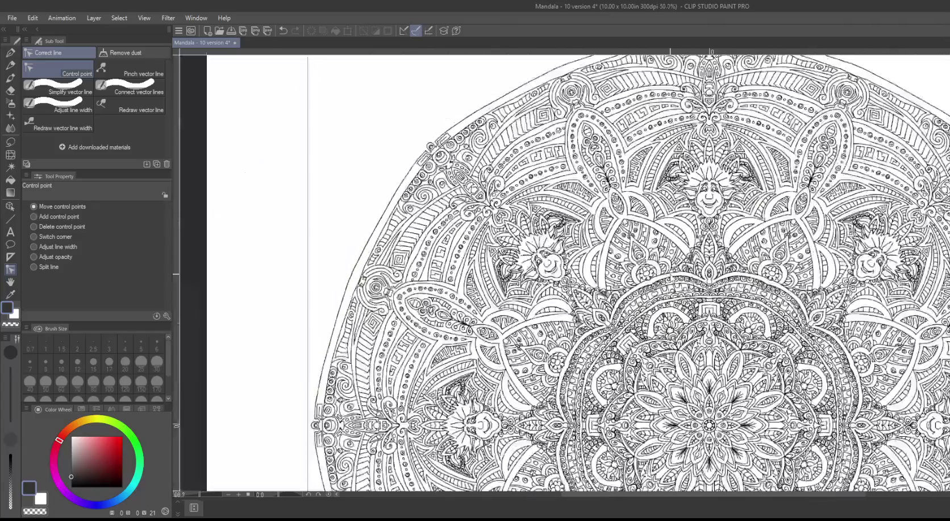
scroll(674, 277, "down", 2)
scroll(715, 270, "down", 3)
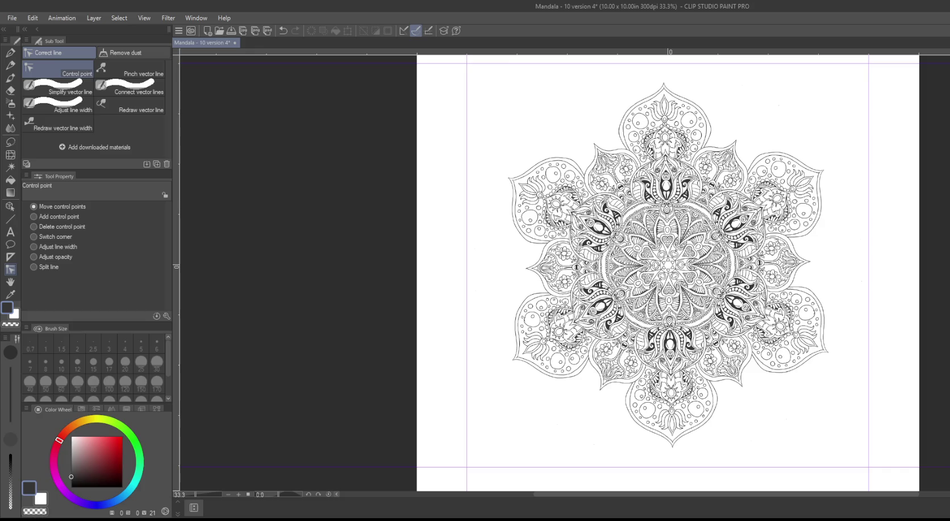
scroll(877, 236, "up", 2)
scroll(864, 237, "up", 1)
scroll(848, 223, "up", 1)
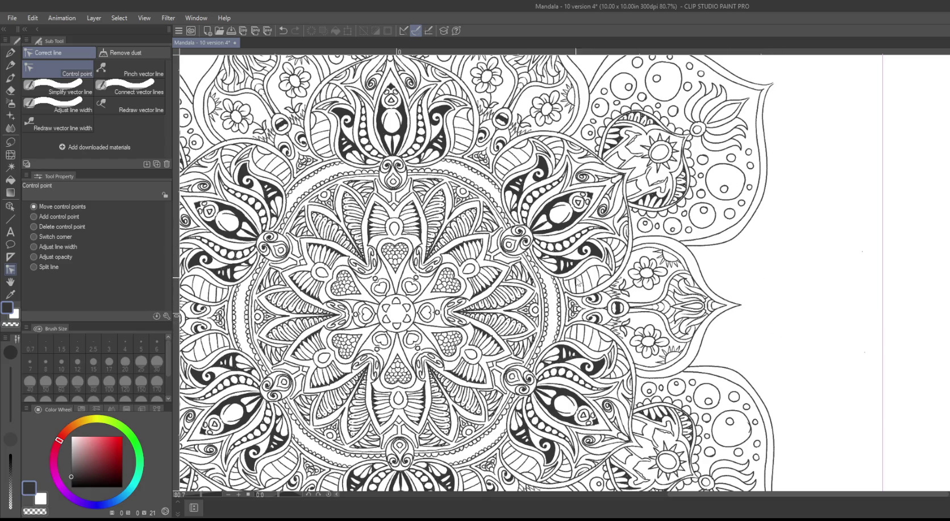
scroll(685, 270, "down", 3)
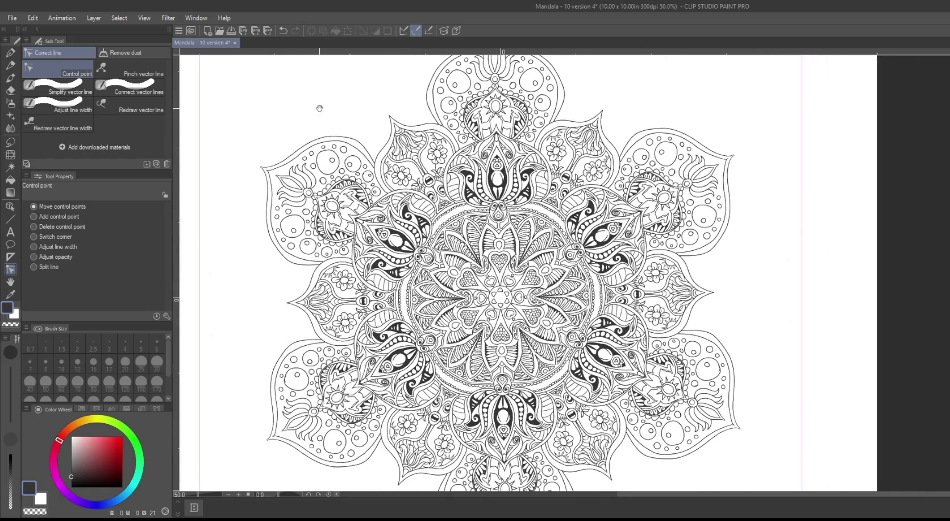
left_click_drag(312, 102, 393, 2)
left_click_drag(321, 208, 300, 291)
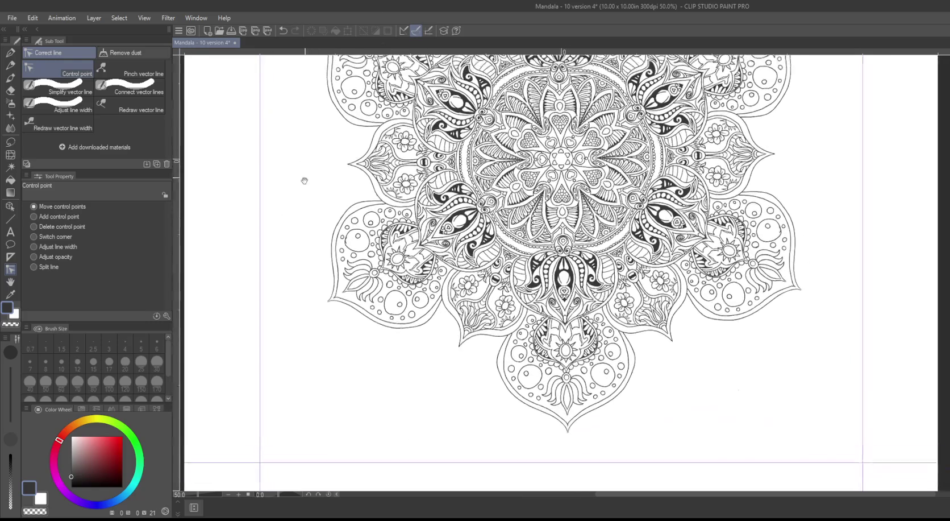
mouse_move(282, 244)
left_mouse_down()
mouse_move(279, 293)
mouse_move(269, 304)
left_mouse_up()
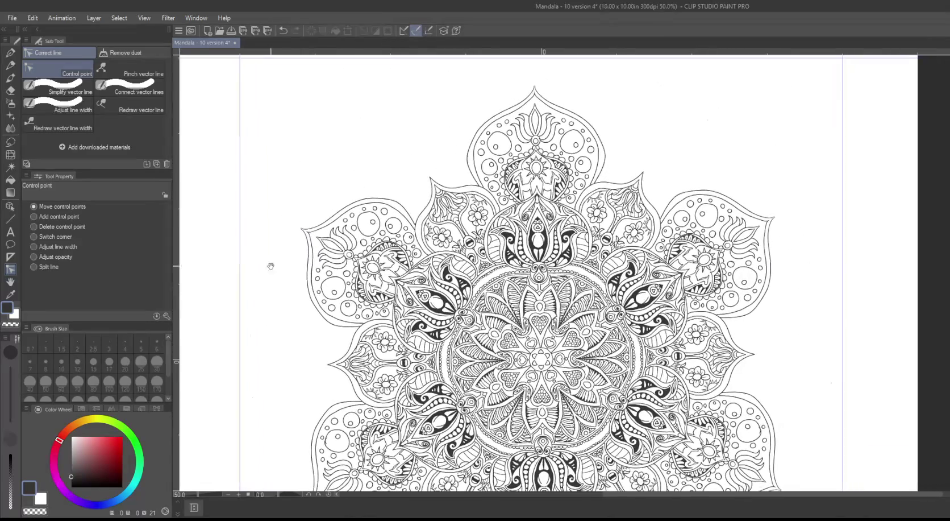
left_click_drag(806, 193, 766, 146)
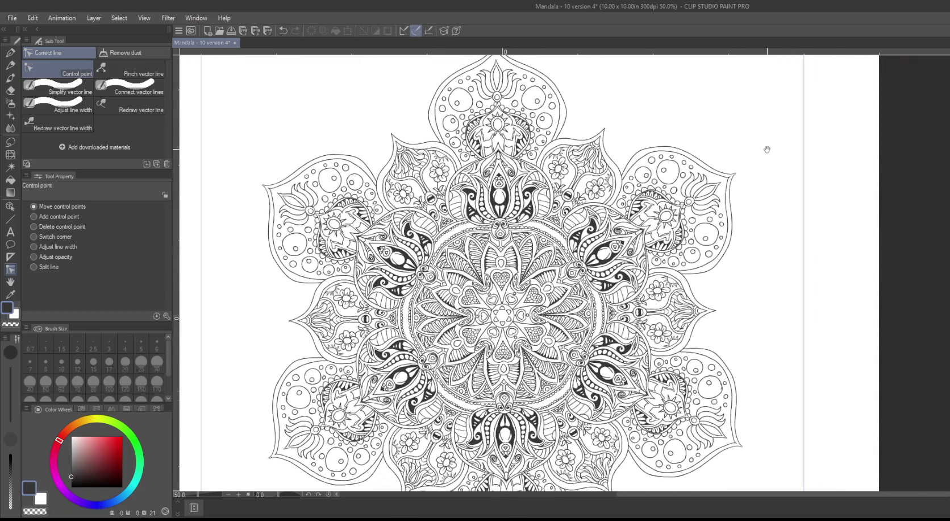